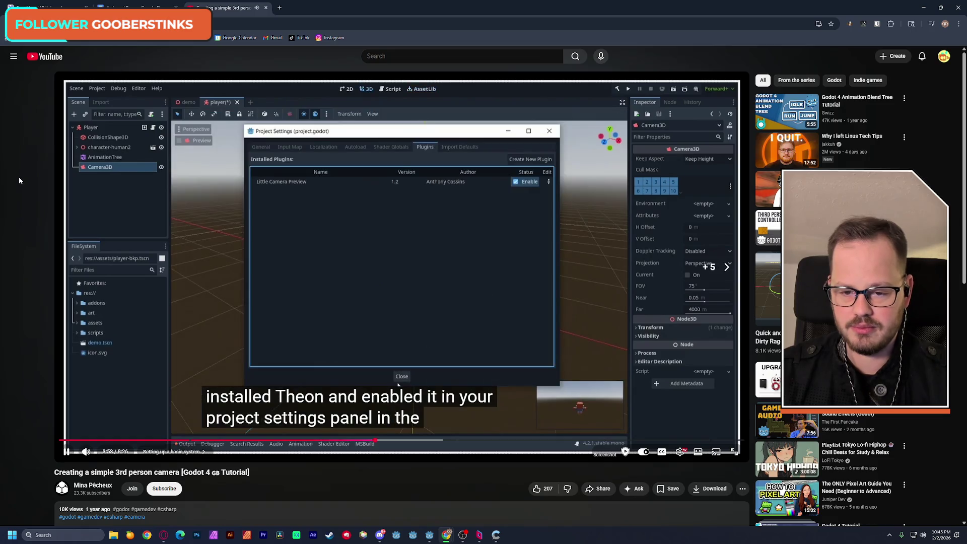
# Step: Skip the third-person camera tutorial ahead and pause at 4:27, where FOV drops from 75 to 40
pyautogui.press('Right')
pyautogui.press('Right')
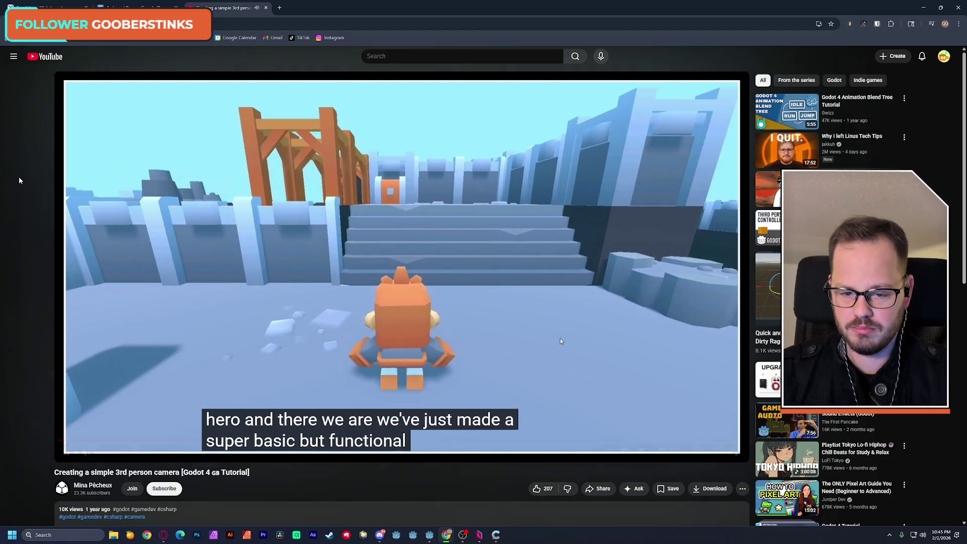
pyautogui.press('Right')
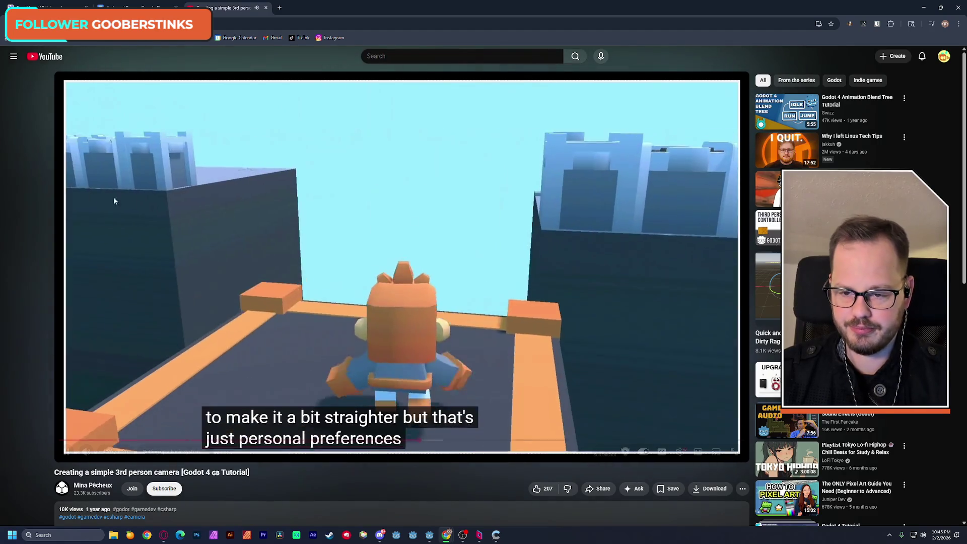
pyautogui.click(521, 267)
pyautogui.hotkey('alt', 'Tab')
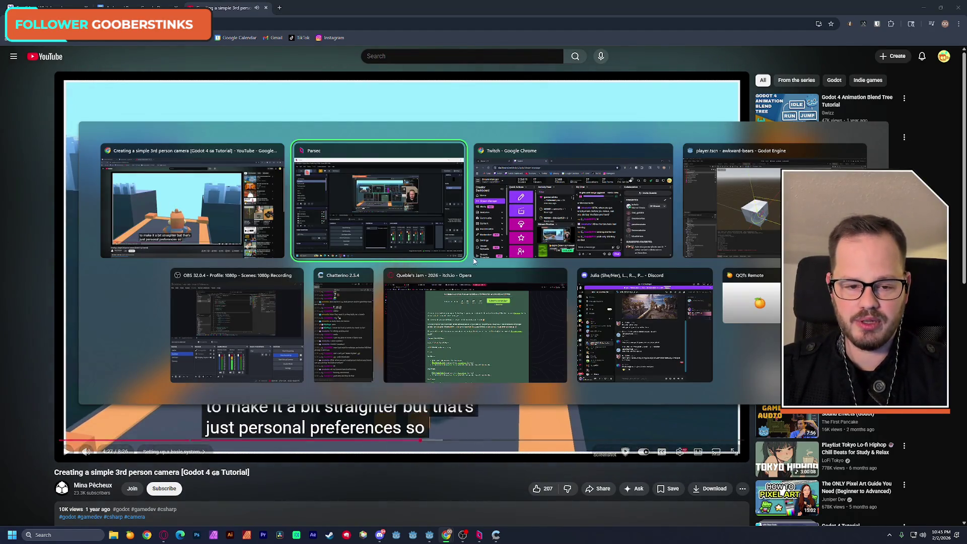
# Step: Change the Godot renderer from Forward+ to Compatibility and restart the editor to apply it
pyautogui.click(718, 201)
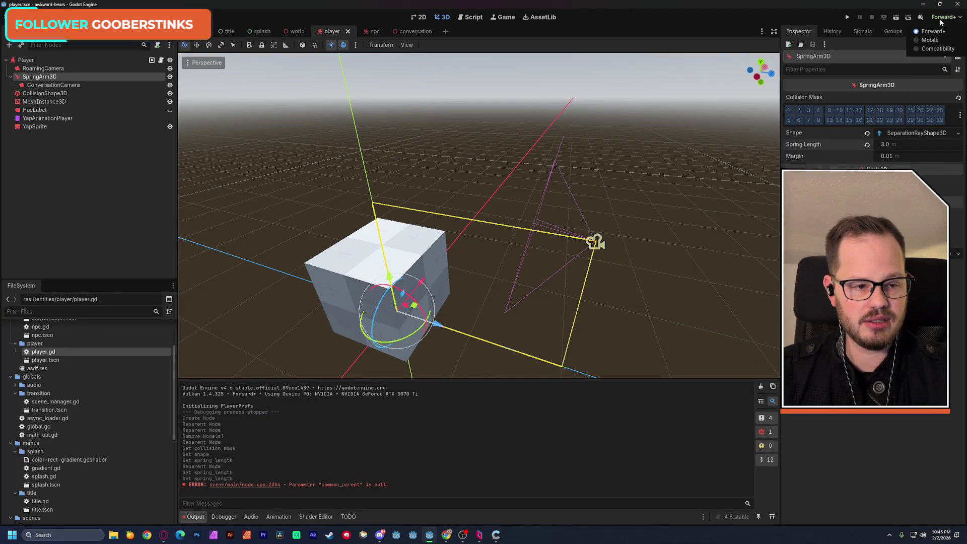
pyautogui.click(938, 49)
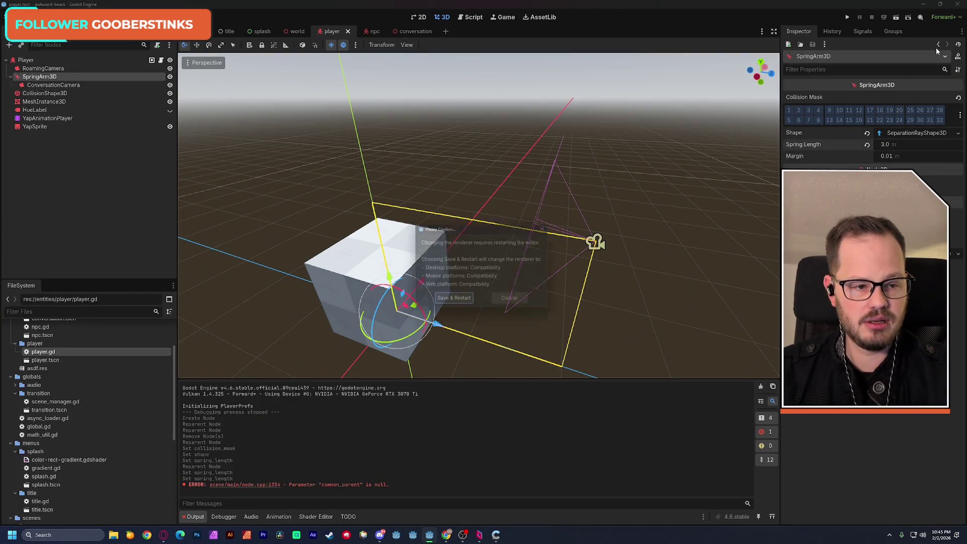
pyautogui.click(459, 305)
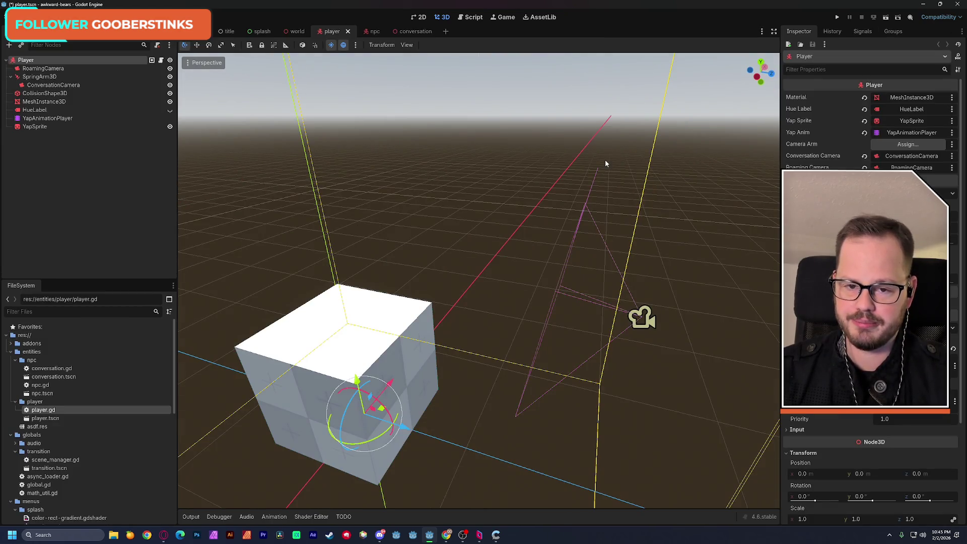
# Step: Open the world scene, orbit around it, and save it
pyautogui.click(294, 32)
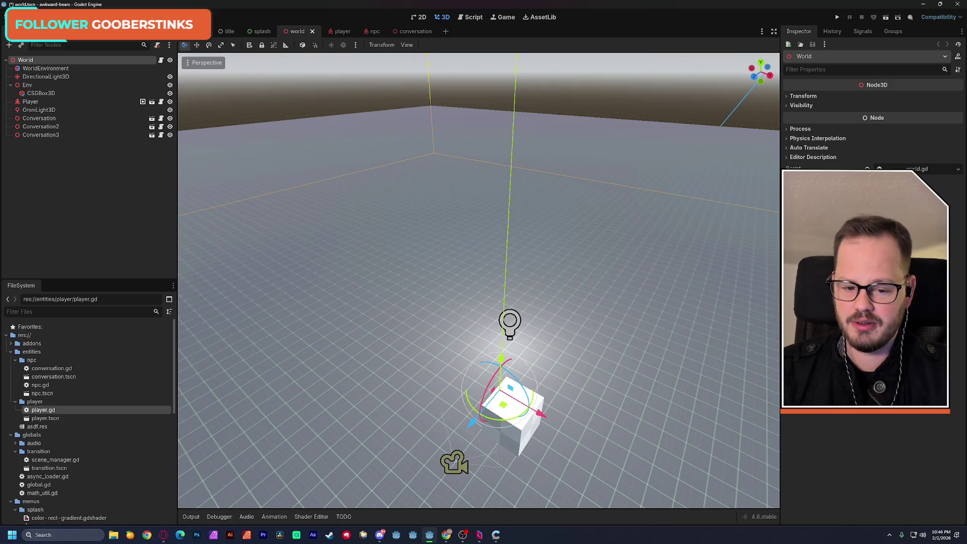
pyautogui.moveTo(474, 201)
pyautogui.mouseDown(button='middle')
pyautogui.moveTo(416, 193)
pyautogui.moveTo(449, 210)
pyautogui.mouseUp(button='middle')
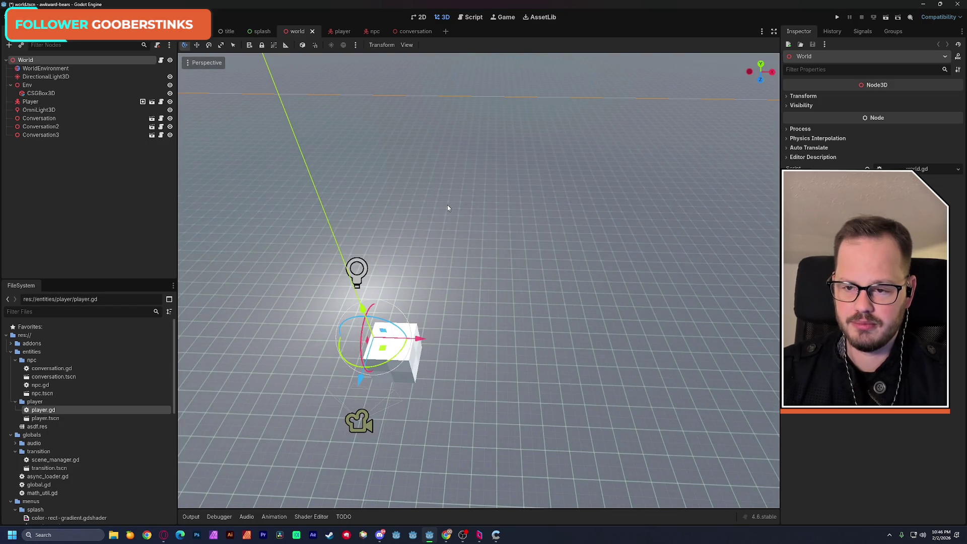
pyautogui.hotkey('ctrl', 's')
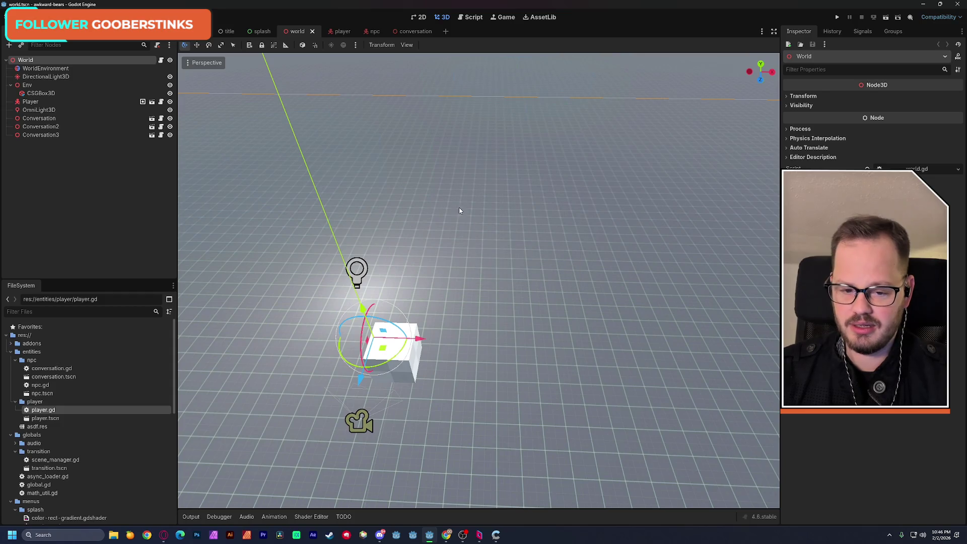
# Step: Quit the Godot editor and return to the YouTube tutorial
pyautogui.moveTo(454, 282); pyautogui.dragTo(509, 282, button='middle')
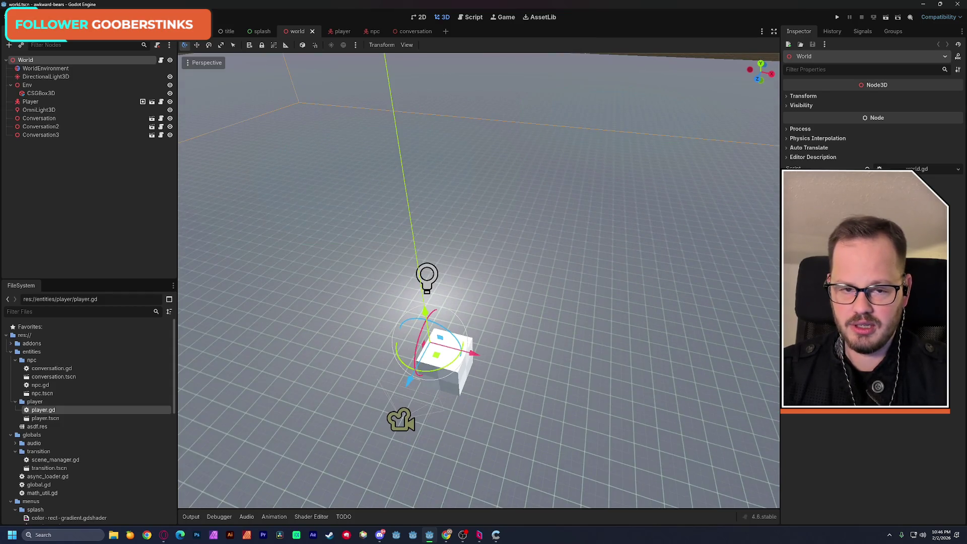
pyautogui.moveTo(373, 325); pyautogui.dragTo(386, 326, button='middle')
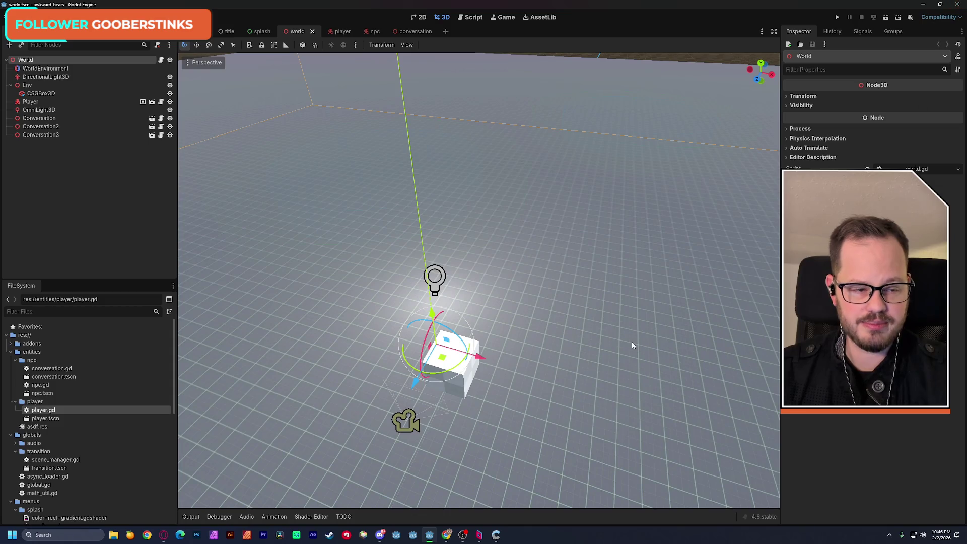
pyautogui.press('F5')
pyautogui.hotkey('alt', 'Tab')
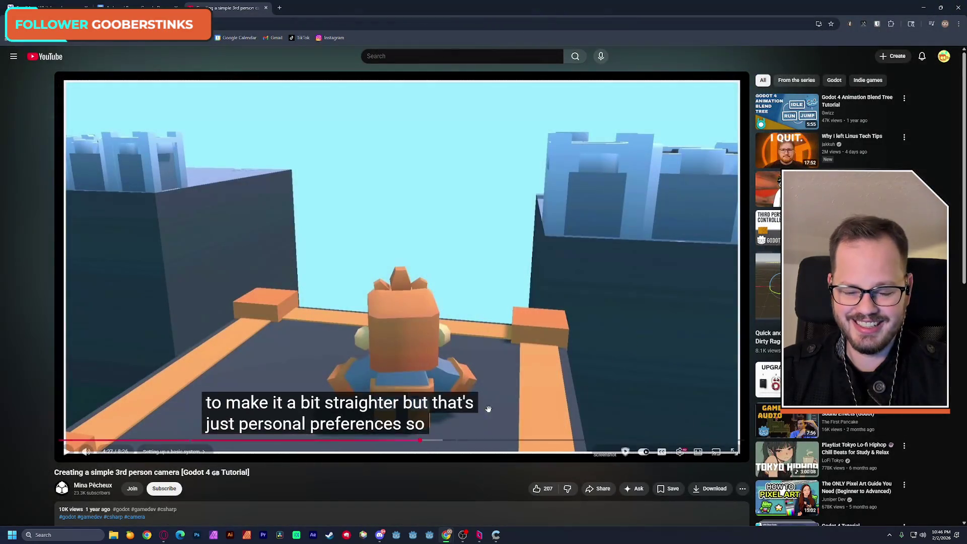
# Step: Reopen the awkward-bears project from the Project Manager, fly around the world scene, and save it
pyautogui.click(429, 536)
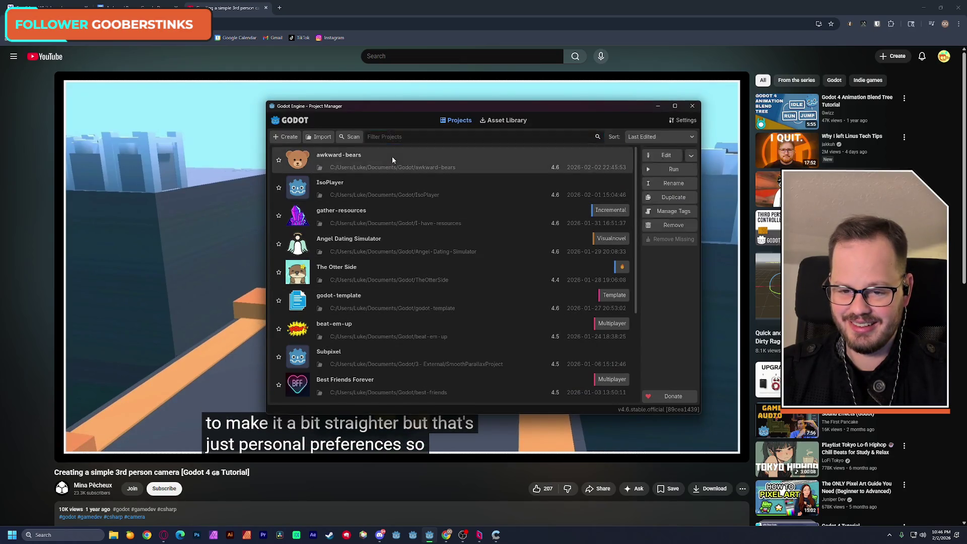
pyautogui.doubleClick(392, 156)
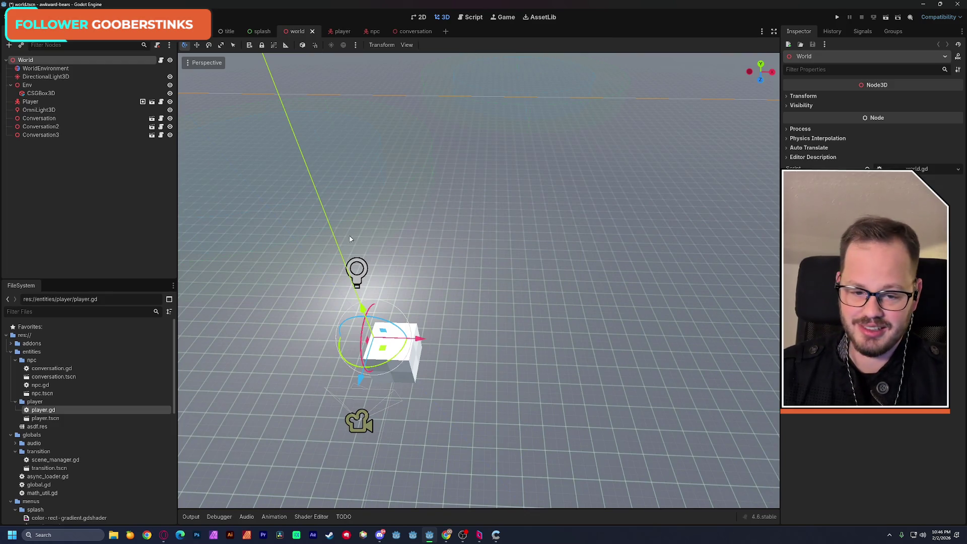
pyautogui.moveTo(478, 282); pyautogui.dragTo(479, 282, button='right')
pyautogui.moveTo(404, 228); pyautogui.dragTo(403, 228, button='right')
pyautogui.hotkey('ctrl', 's')
pyautogui.hotkey('alt', 'Tab')
# Step: Play the tutorial through wall-clipping and the SpringArm3D setup, pause at 5:40, and return to Godot
pyautogui.click(401, 252)
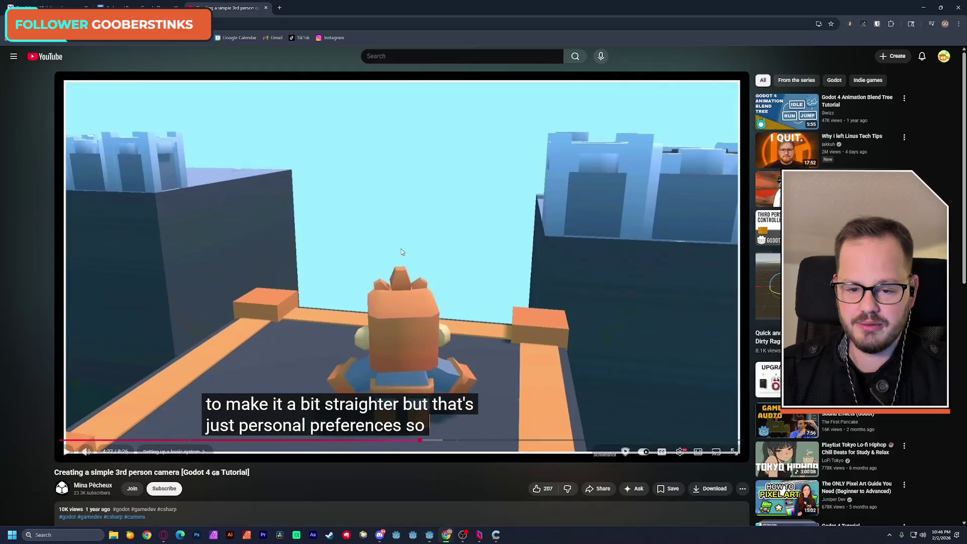
pyautogui.click(497, 242)
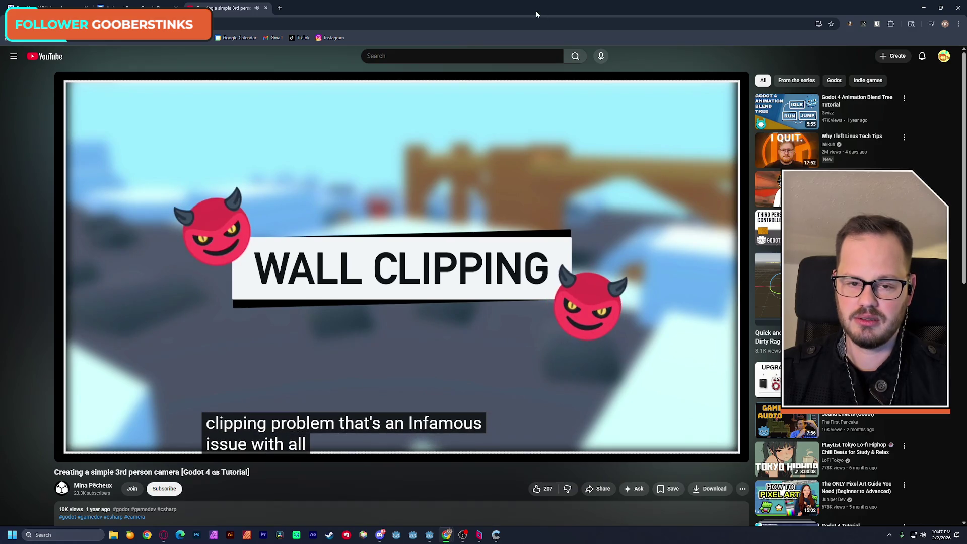
pyautogui.press('Right')
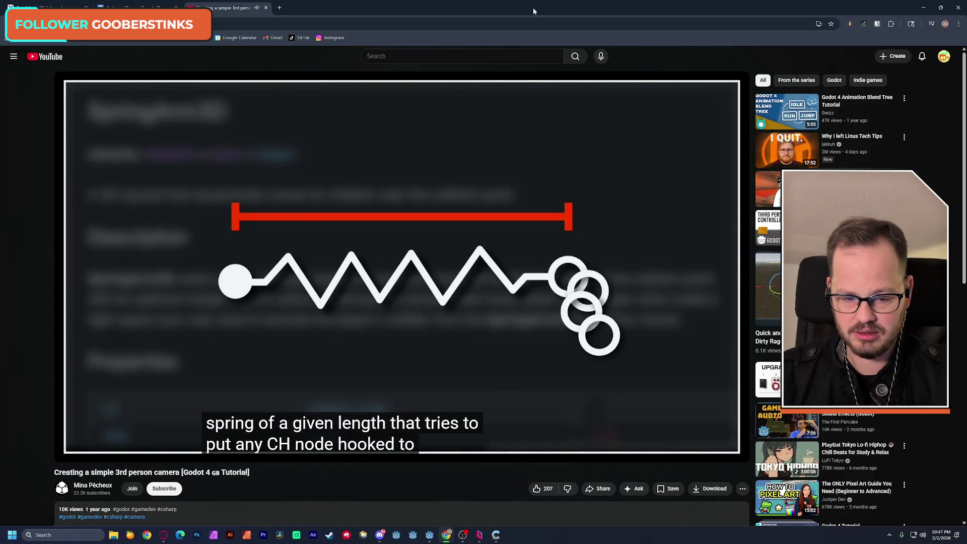
pyautogui.press('l')
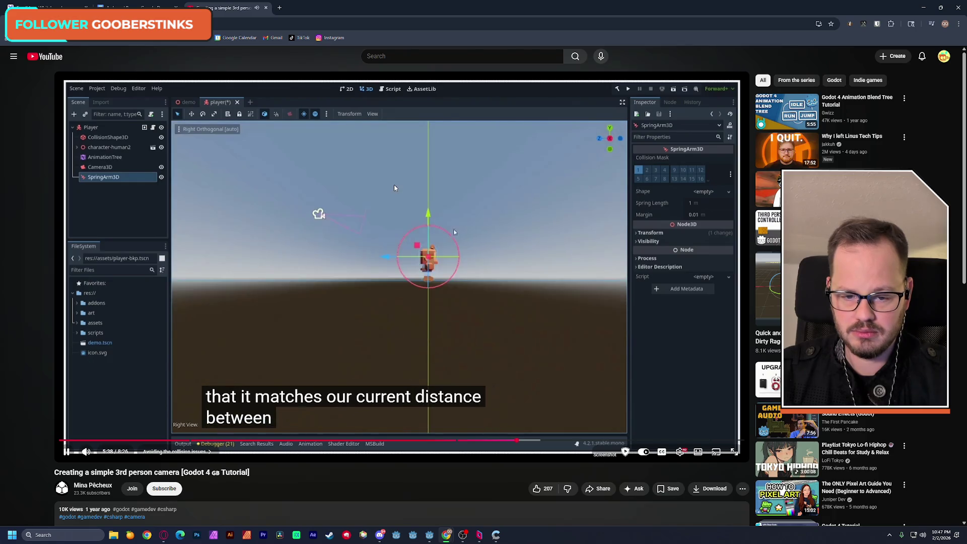
pyautogui.click(394, 187)
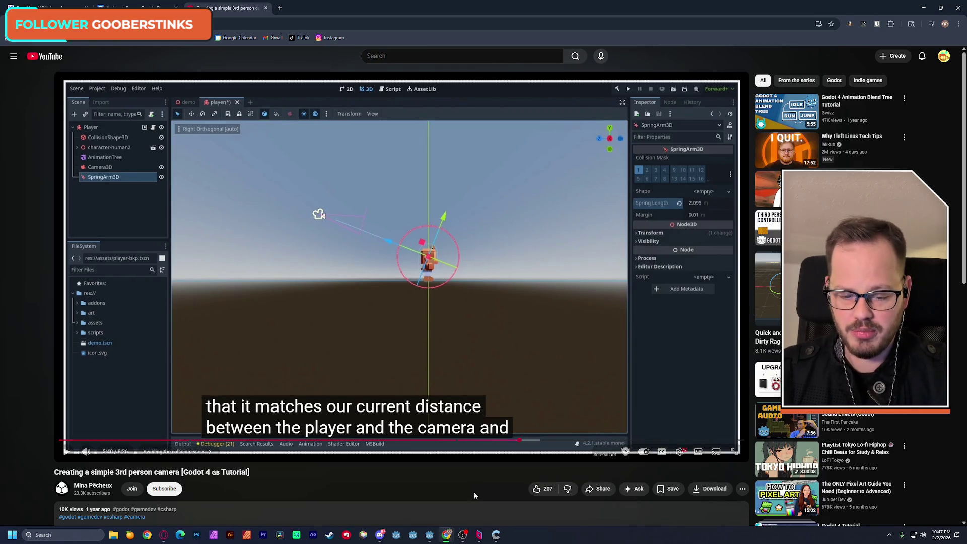
pyautogui.click(428, 536)
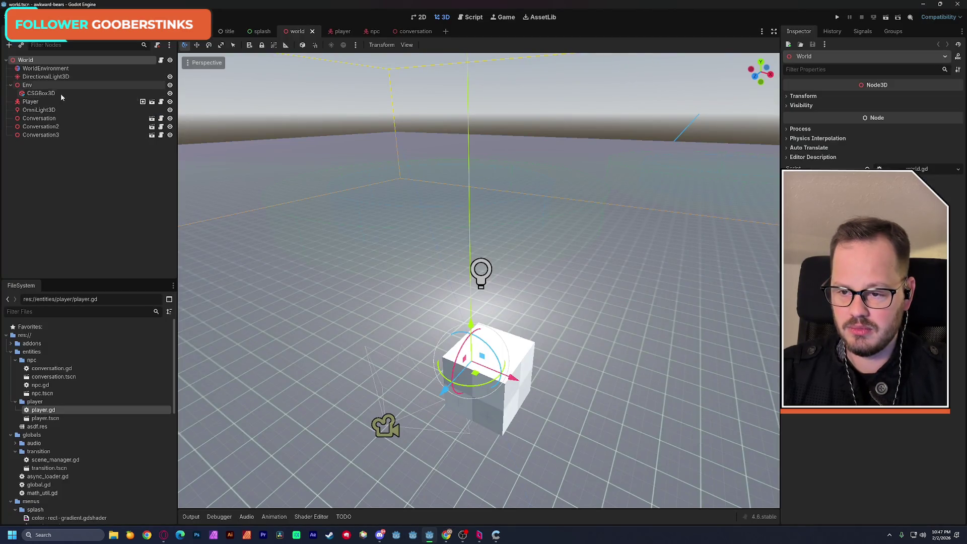
# Step: In the player scene, move ConversationCamera out from under SpringArm3D and inspect both nodes
pyautogui.click(341, 31)
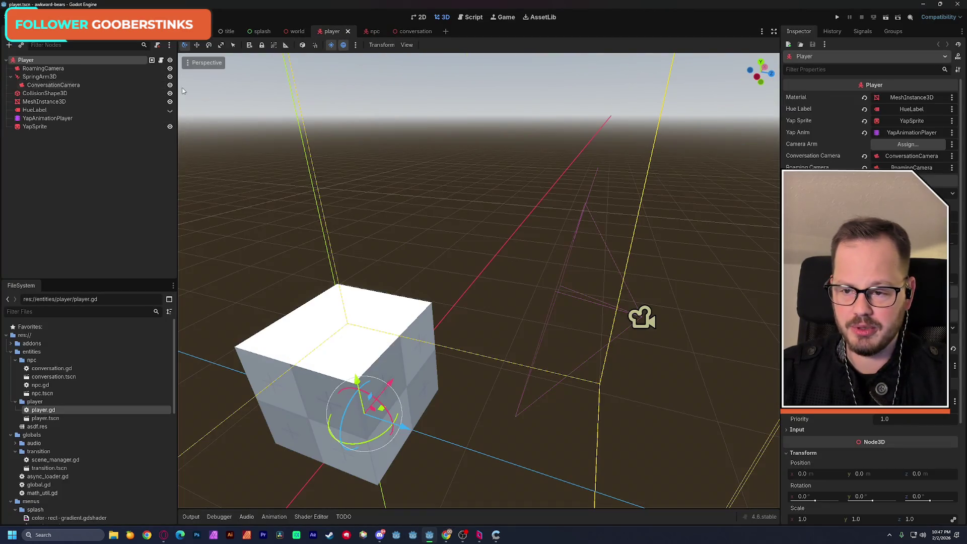
pyautogui.click(66, 77)
pyautogui.moveTo(63, 89); pyautogui.dragTo(47, 75)
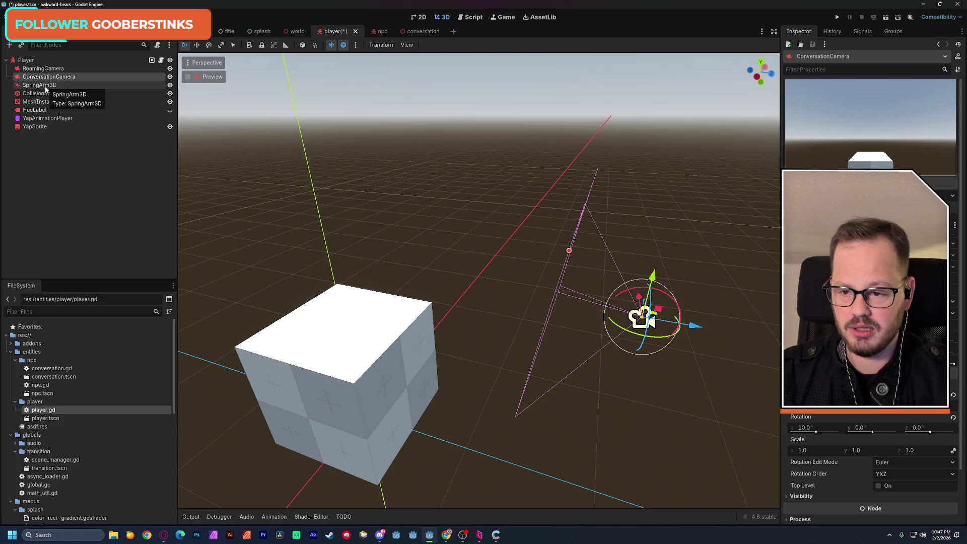
pyautogui.click(44, 85)
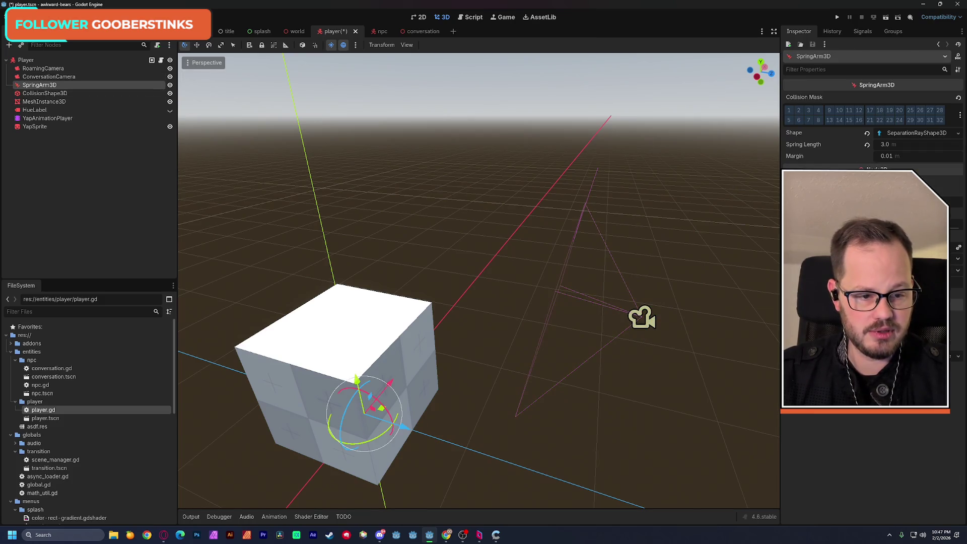
pyautogui.click(70, 77)
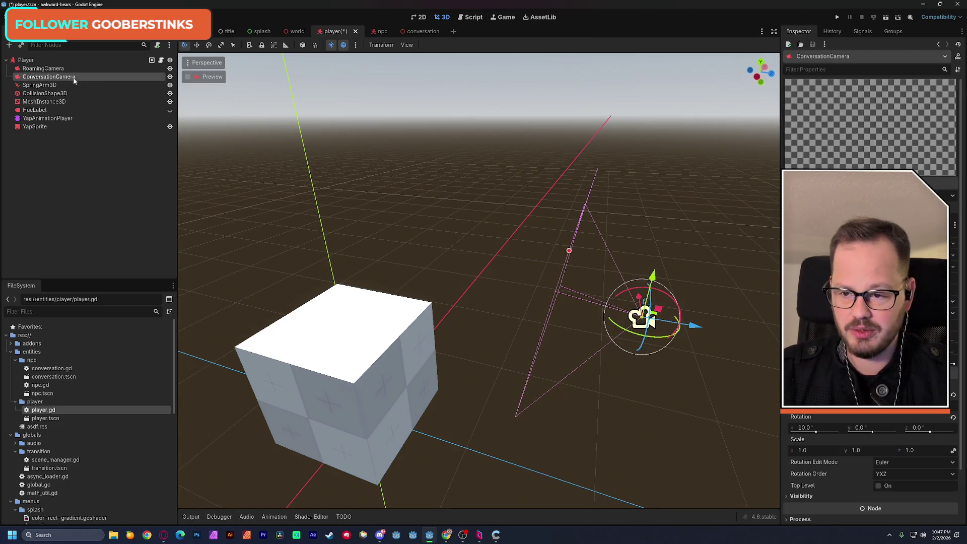
pyautogui.click(804, 428)
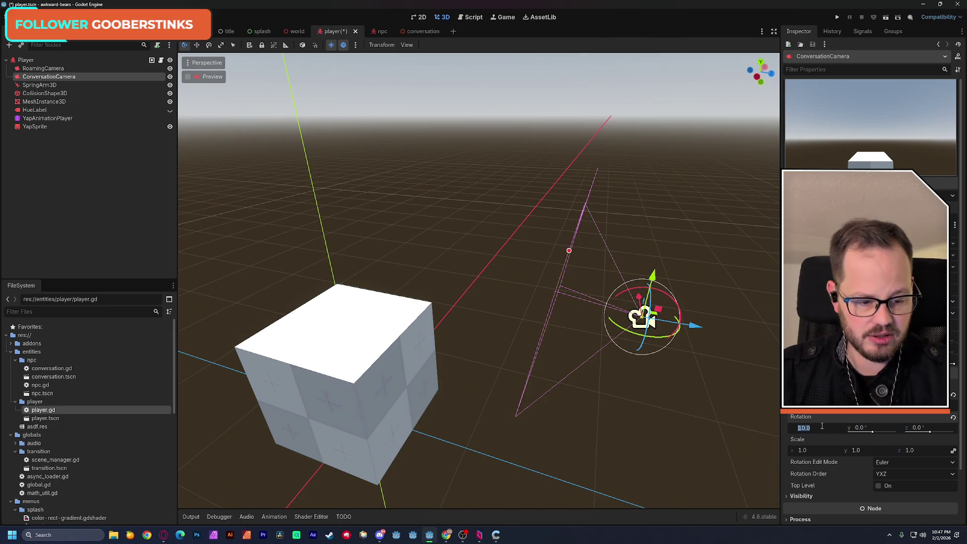
# Step: Raise the SpringArm3D about 0.65 units above the player cube with its Y gizmo
pyautogui.click(58, 85)
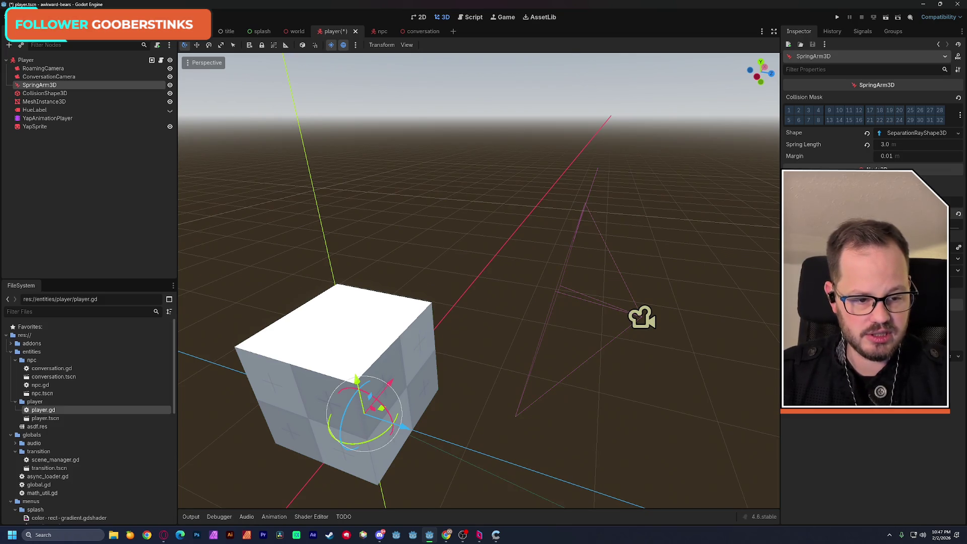
pyautogui.scroll(-3, 478, 282)
pyautogui.moveTo(478, 282); pyautogui.dragTo(463, 252, button='middle')
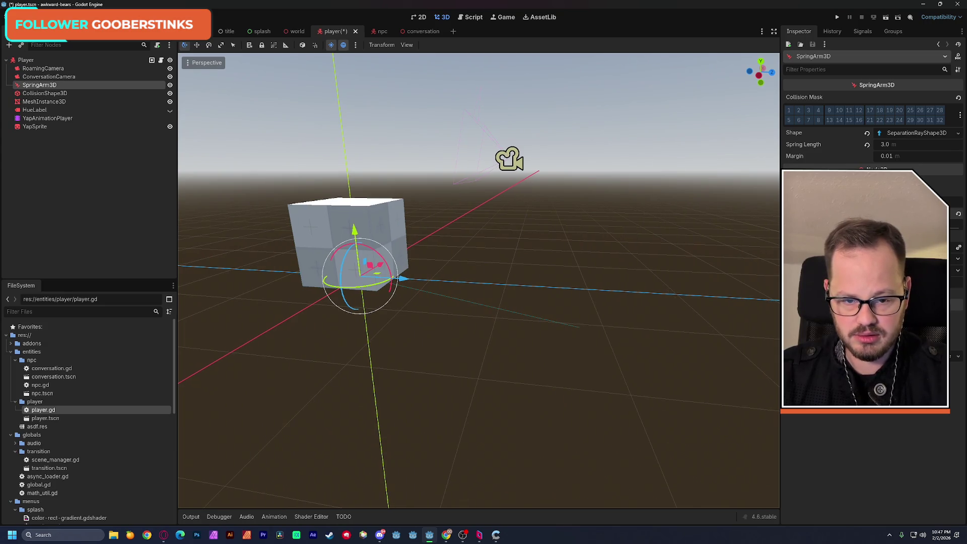
pyautogui.moveTo(453, 348); pyautogui.dragTo(536, 350, button='middle')
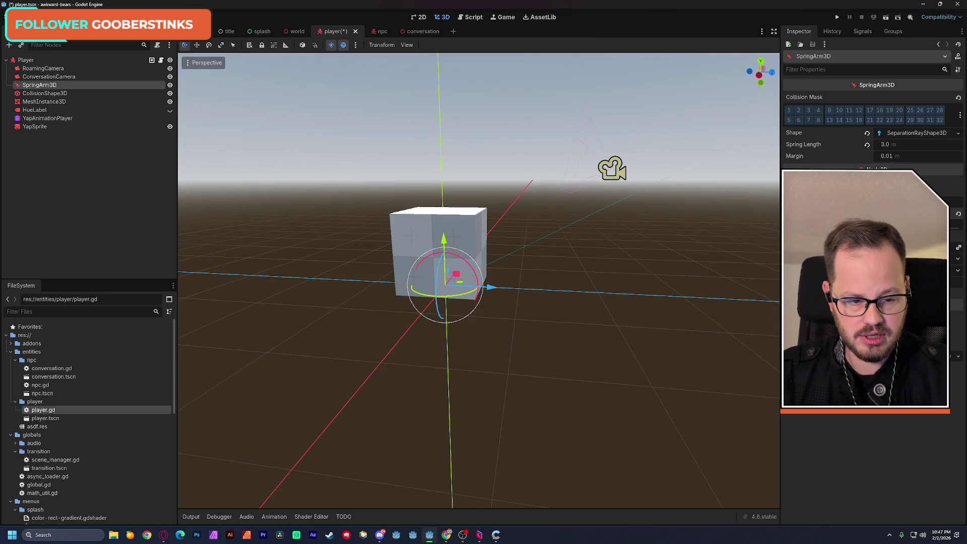
pyautogui.moveTo(444, 239); pyautogui.dragTo(440, 188)
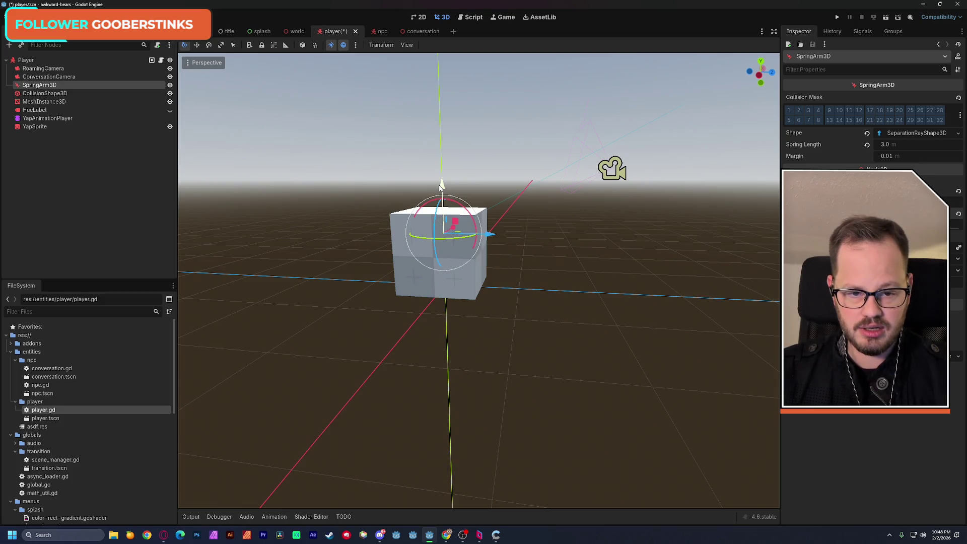
# Step: Tilt ConversationCamera to -10° X rotation toward the cube and save the player scene
pyautogui.click(49, 77)
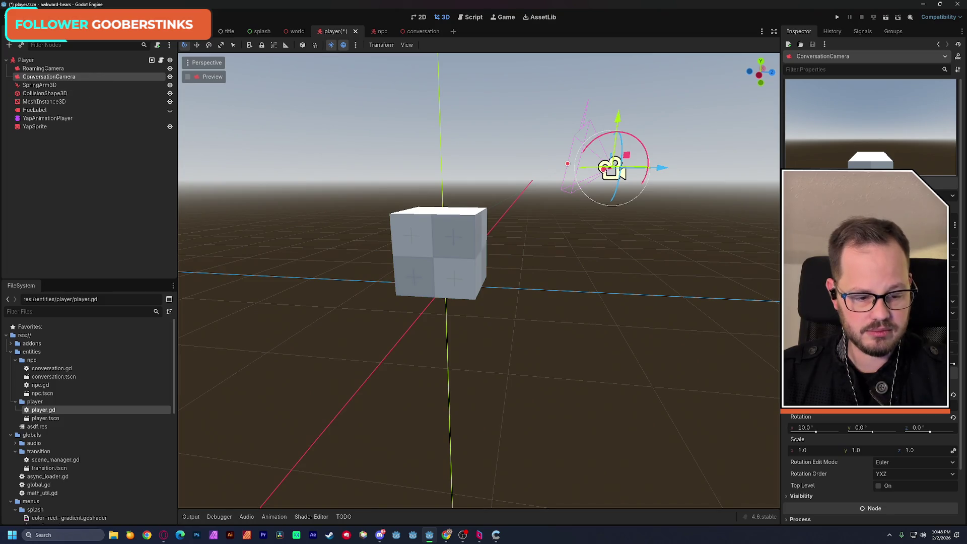
pyautogui.moveTo(816, 432); pyautogui.dragTo(817, 433)
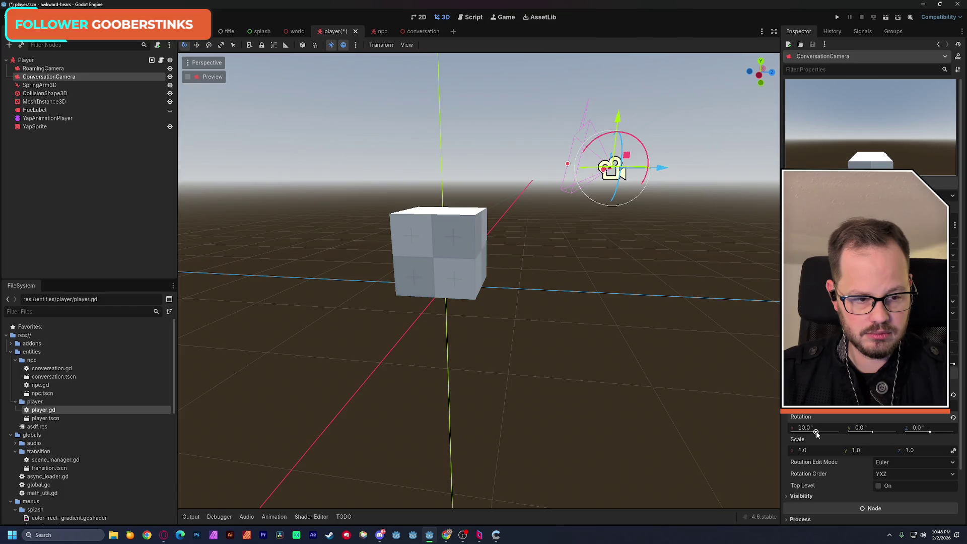
pyautogui.moveTo(816, 433); pyautogui.dragTo(816, 433)
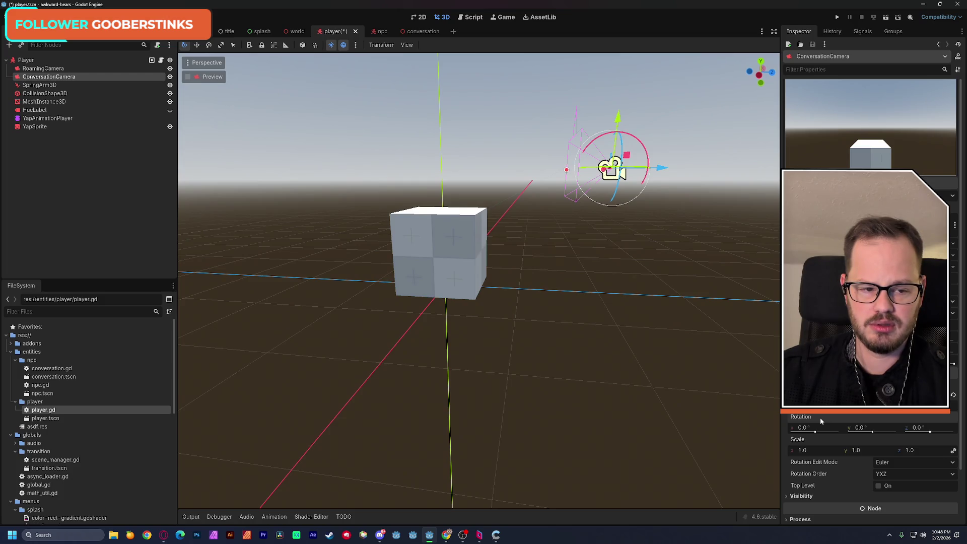
pyautogui.write('10')
pyautogui.press('Return')
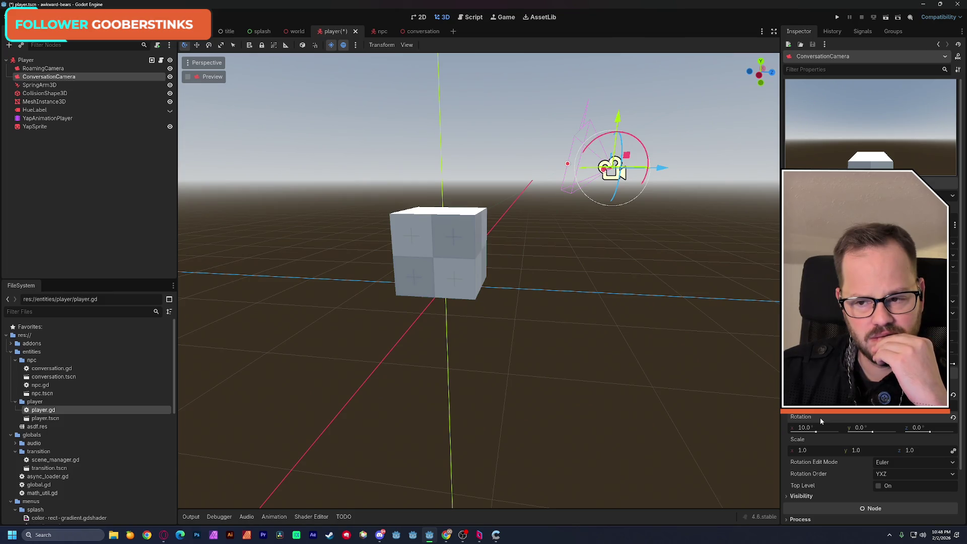
pyautogui.hotkey('ctrl', 's')
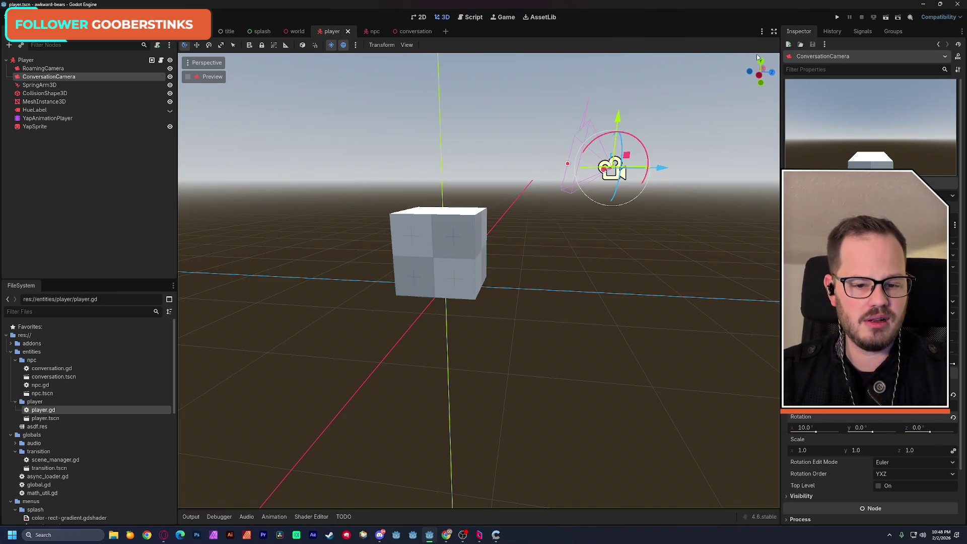
# Step: Run the game from the world scene, hit the camera_arm null error, and stop debugging
pyautogui.click(297, 31)
pyautogui.click(886, 17)
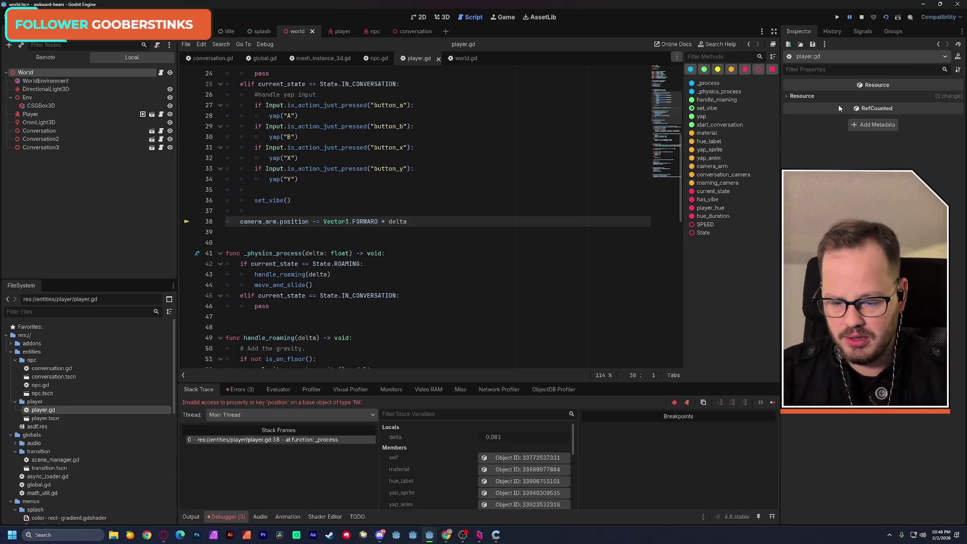
pyautogui.moveTo(239, 226)
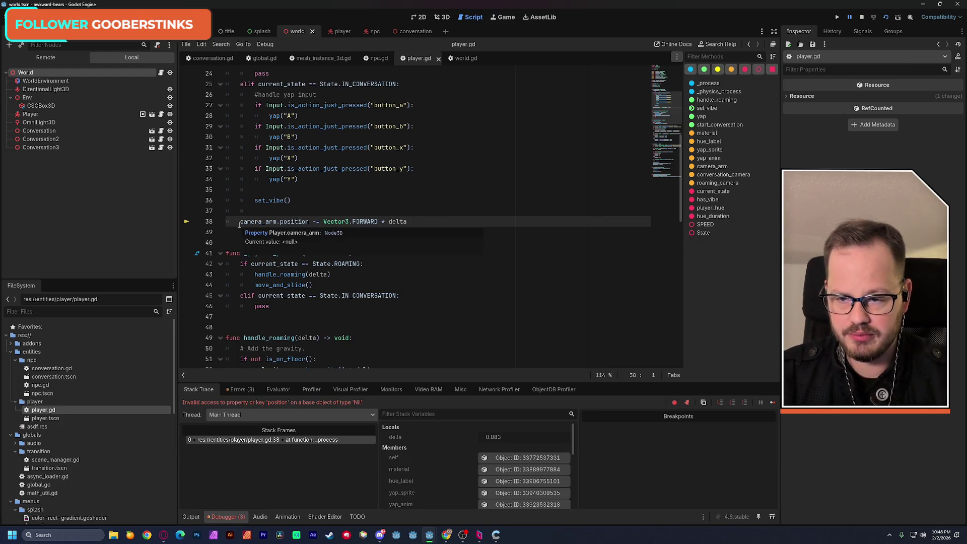
pyautogui.press('F8')
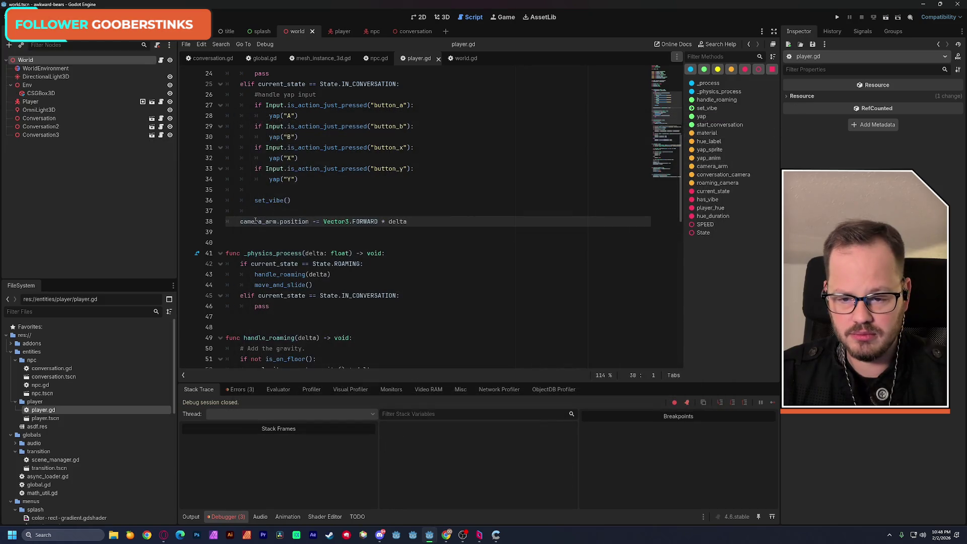
# Step: Comment out the camera_arm position line 38 in player.gd, save, and test-run the game again
pyautogui.click(241, 222)
pyautogui.write('#')
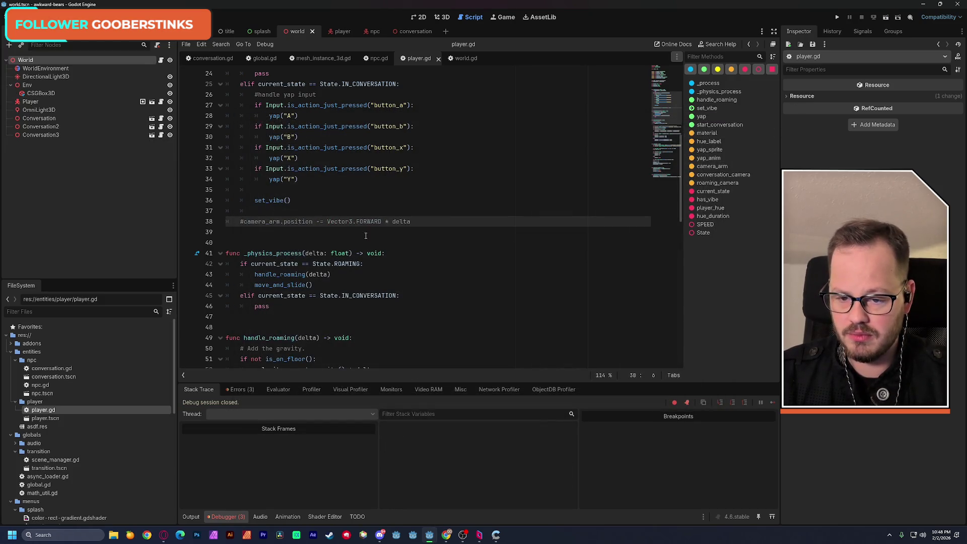
pyautogui.scroll(8, 383, 233)
pyautogui.hotkey('ctrl', 's')
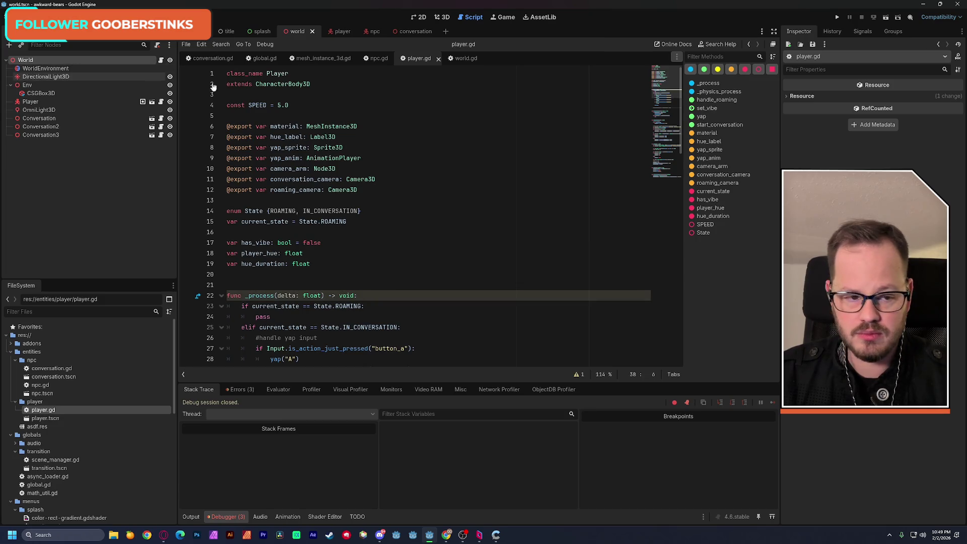
pyautogui.click(895, 20)
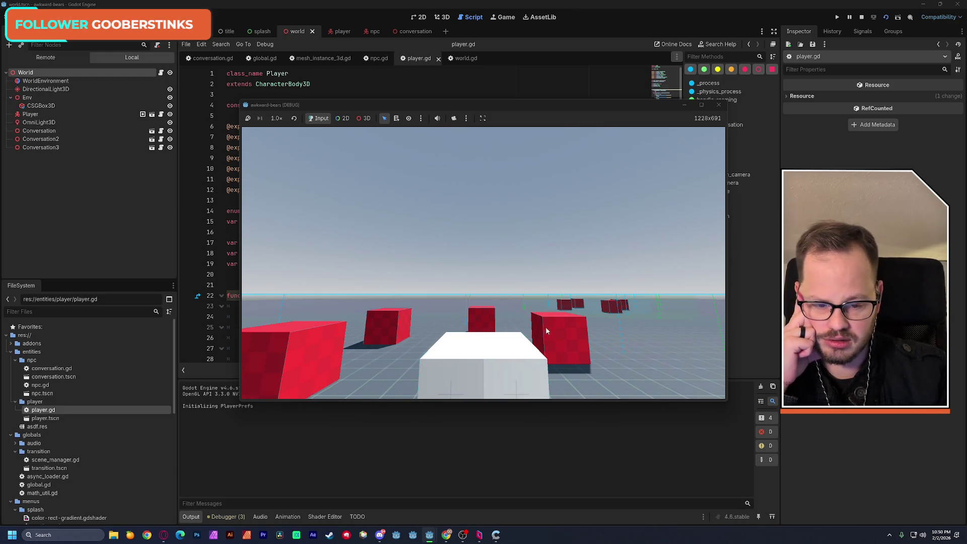
pyautogui.click(720, 105)
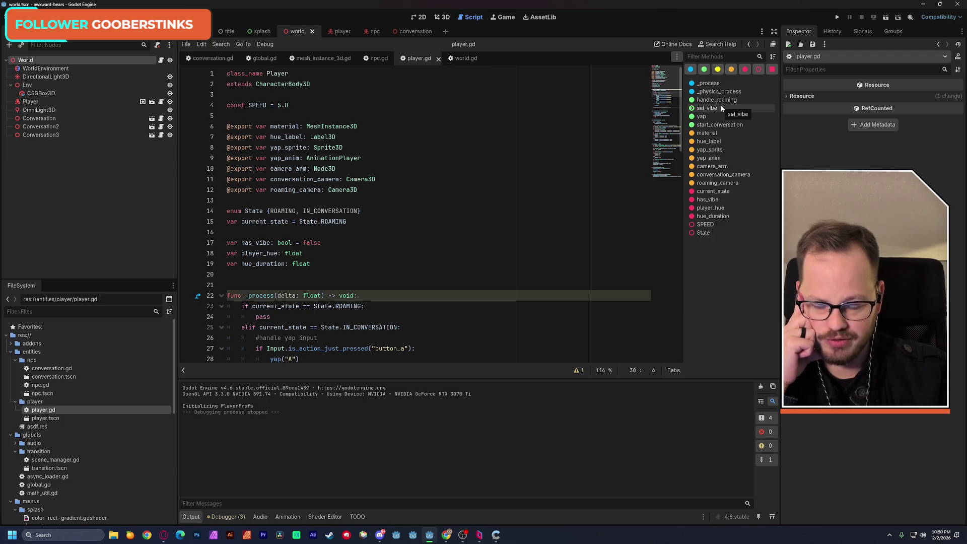
# Step: Compare RoamingCamera and ConversationCamera rotations in the player scene, then return to the 3D view
pyautogui.click(340, 31)
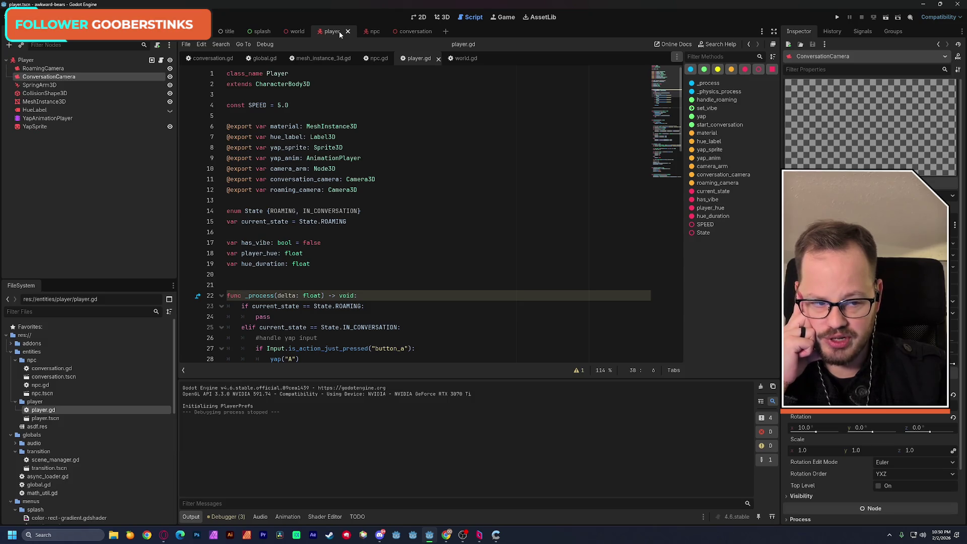
pyautogui.click(43, 68)
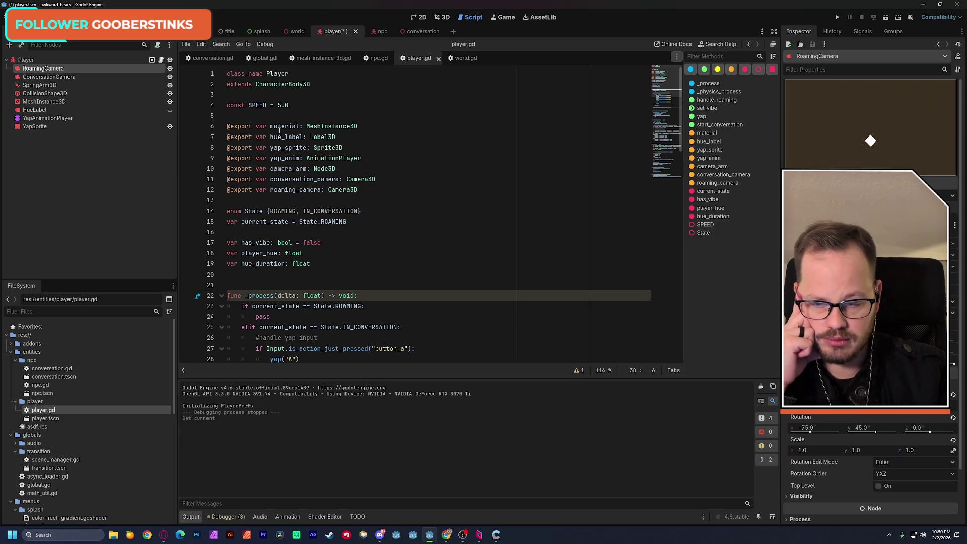
pyautogui.click(49, 77)
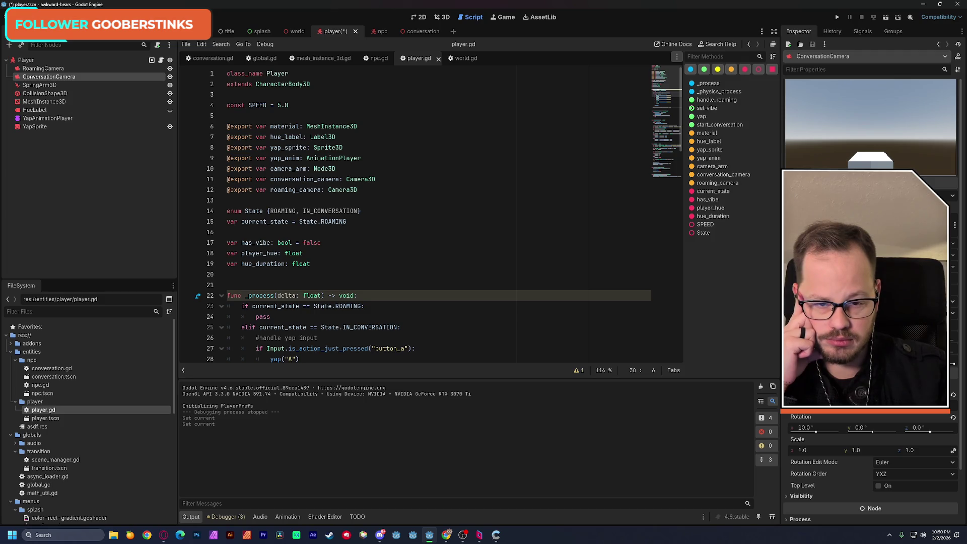
pyautogui.click(441, 17)
pyautogui.click(297, 31)
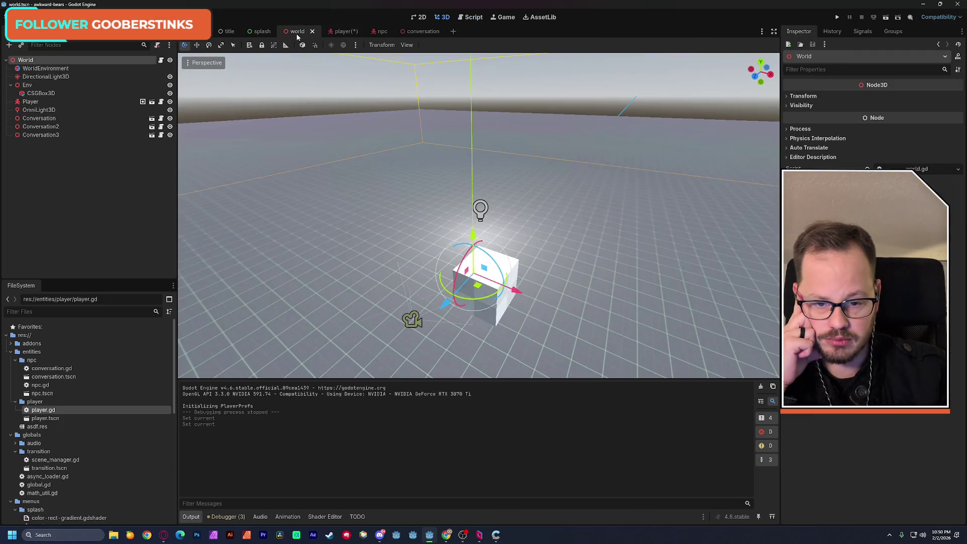
pyautogui.click(885, 21)
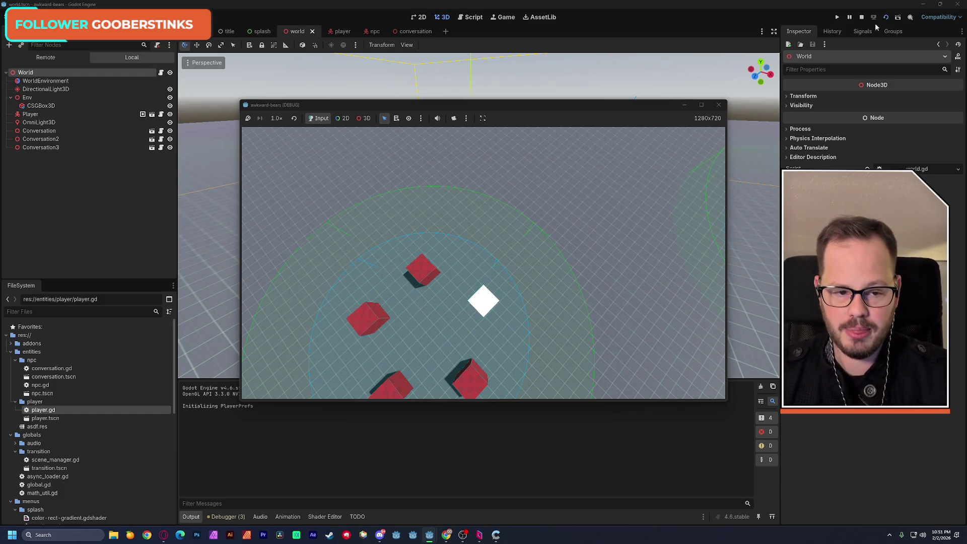
pyautogui.click(717, 105)
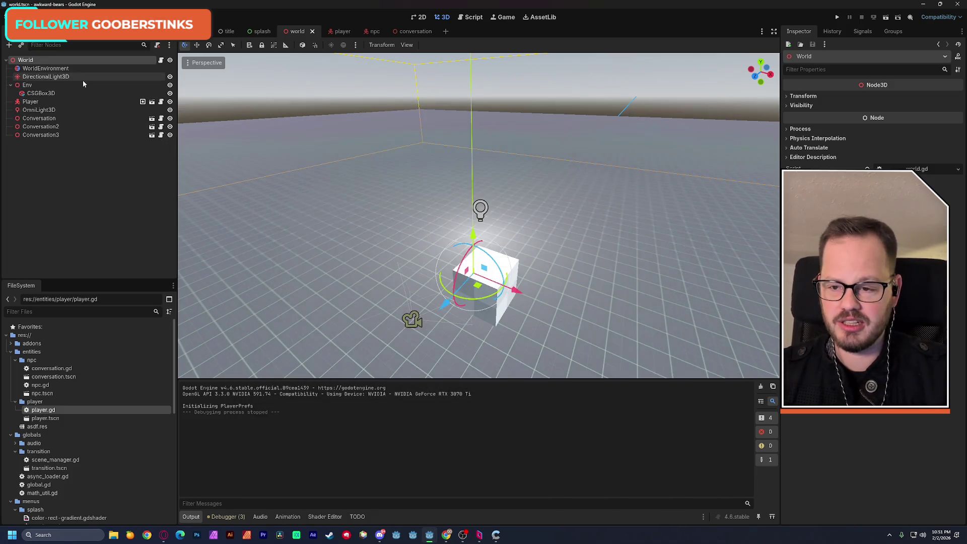
# Step: Inspect the player's CollisionShape3D, SpringArm3D (spring length 3.0, separation ray) and ConversationCamera nodes
pyautogui.click(370, 36)
pyautogui.click(332, 32)
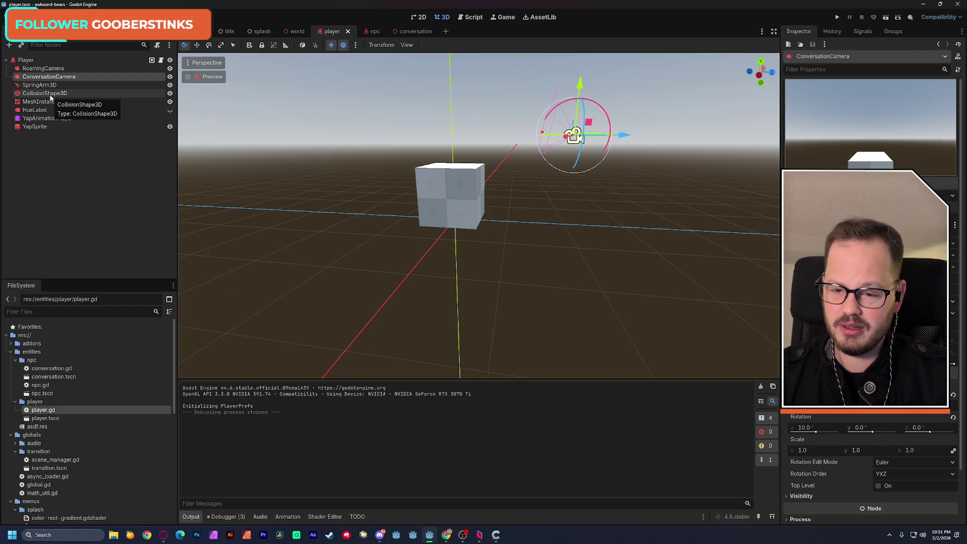
pyautogui.click(50, 94)
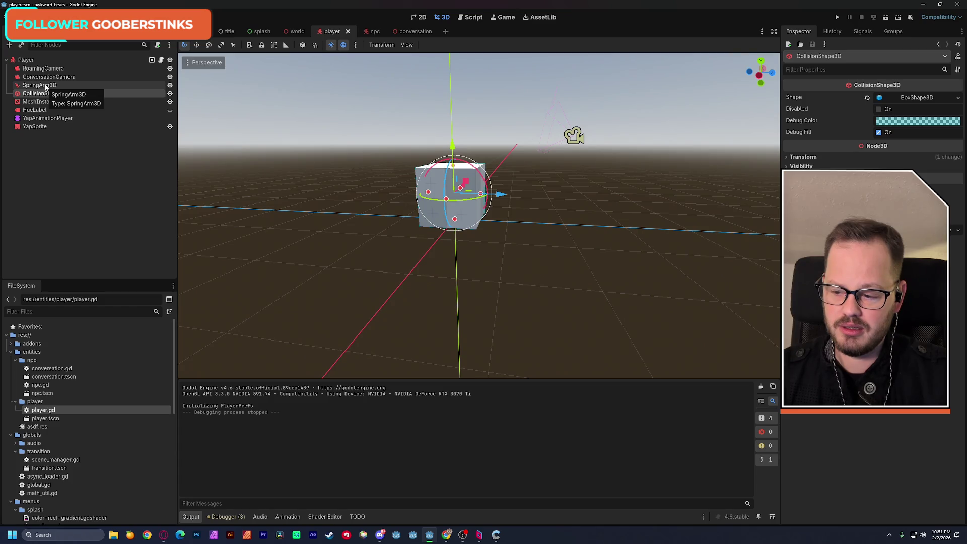
pyautogui.click(46, 87)
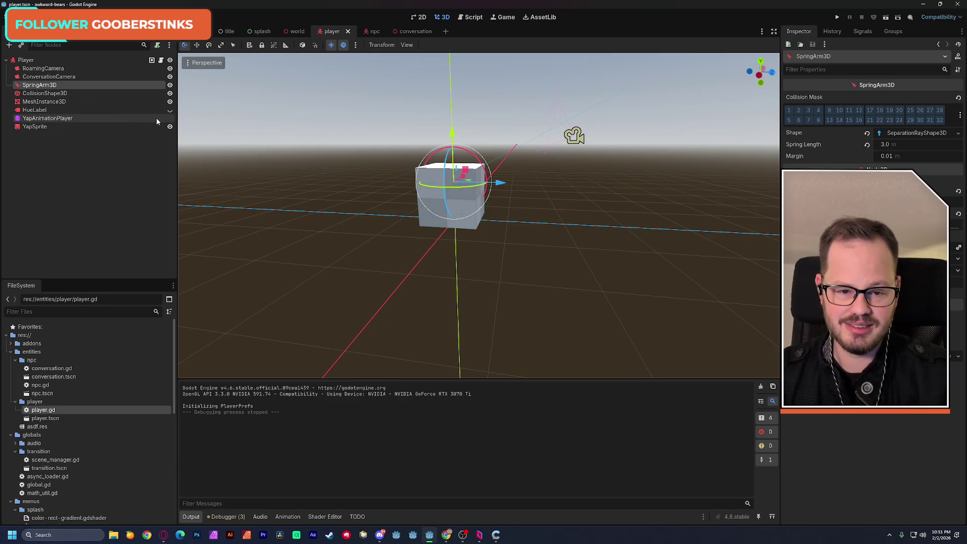
pyautogui.click(45, 78)
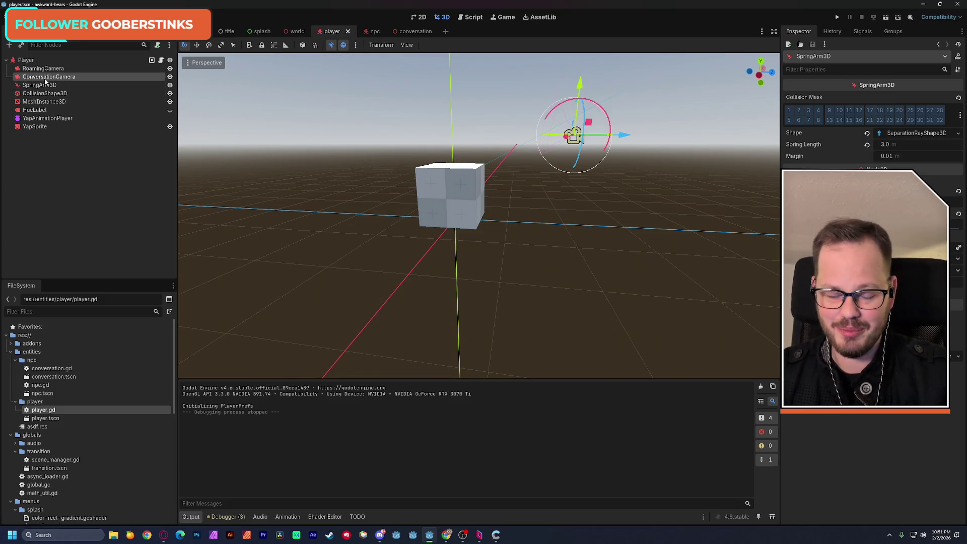
pyautogui.click(41, 84)
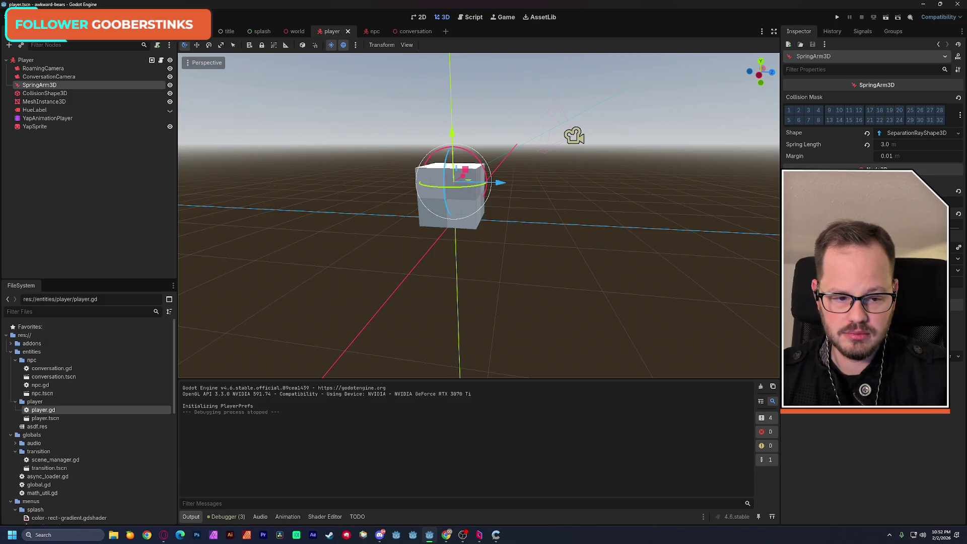
# Step: Reparent ConversationCamera under SpringArm3D, undoing an accidental spring arm rotation
pyautogui.moveTo(43, 77); pyautogui.dragTo(45, 84)
pyautogui.click(39, 77)
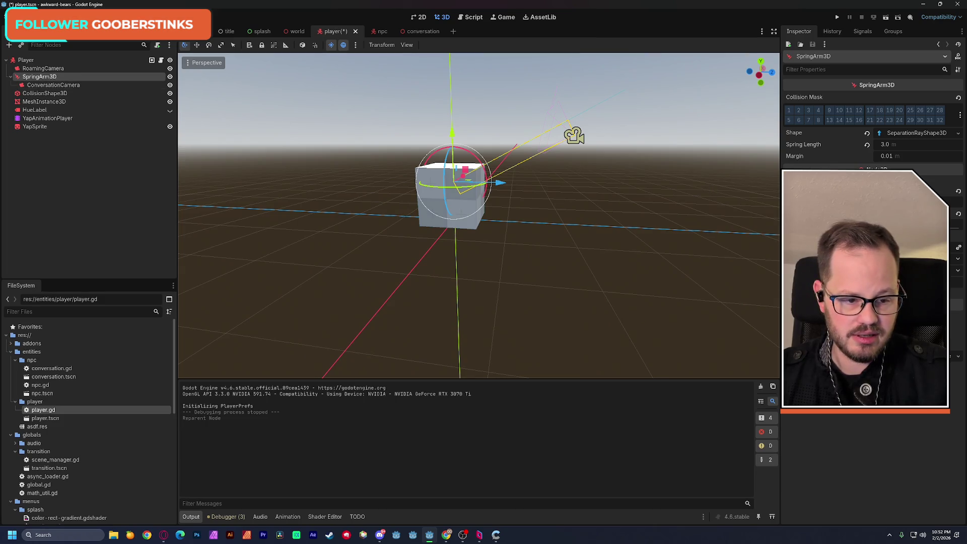
pyautogui.moveTo(487, 174)
pyautogui.mouseDown()
pyautogui.moveTo(482, 207)
pyautogui.moveTo(452, 220)
pyautogui.moveTo(474, 213)
pyautogui.moveTo(491, 182)
pyautogui.mouseUp()
pyautogui.hotkey('ctrl', 'z')
pyautogui.hotkey('ctrl', 'z')
pyautogui.hotkey('ctrl', 'z')
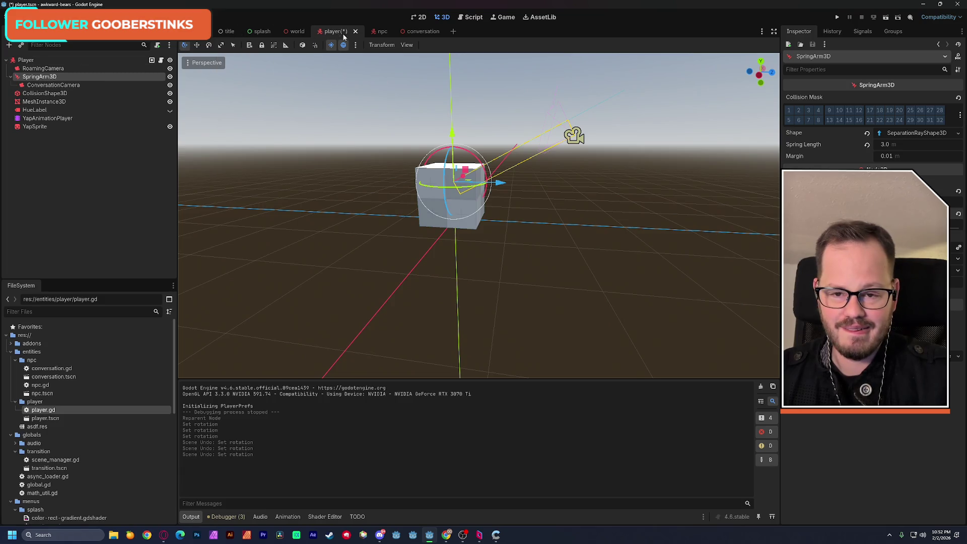
pyautogui.click(60, 85)
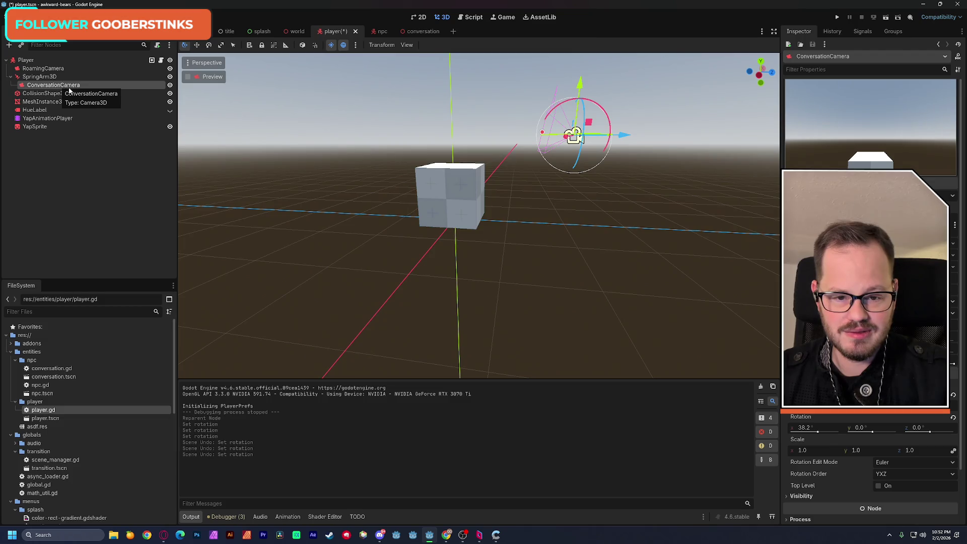
pyautogui.click(50, 77)
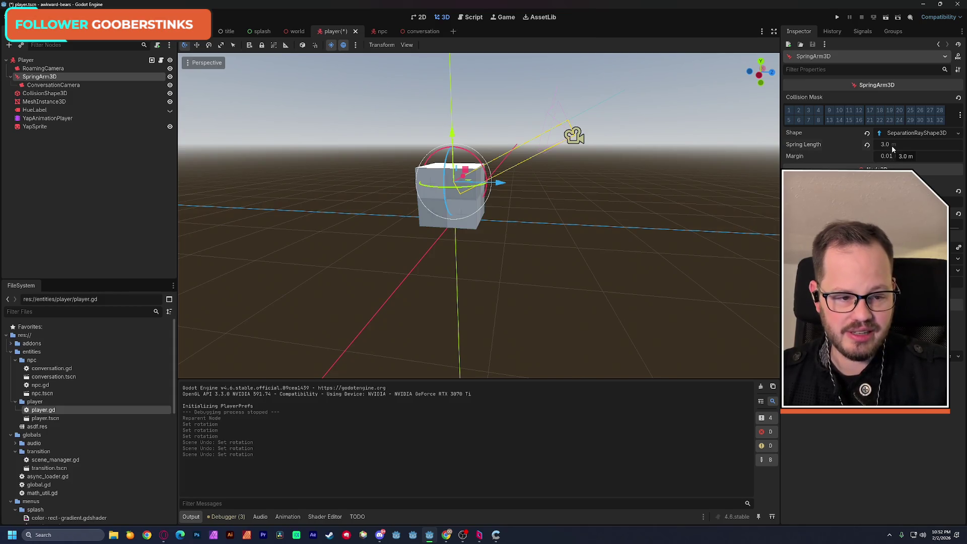
# Step: Set the SpringArm3D Spring Length to 5.0 and save the player scene
pyautogui.click(892, 146)
pyautogui.write('5')
pyautogui.press('Return')
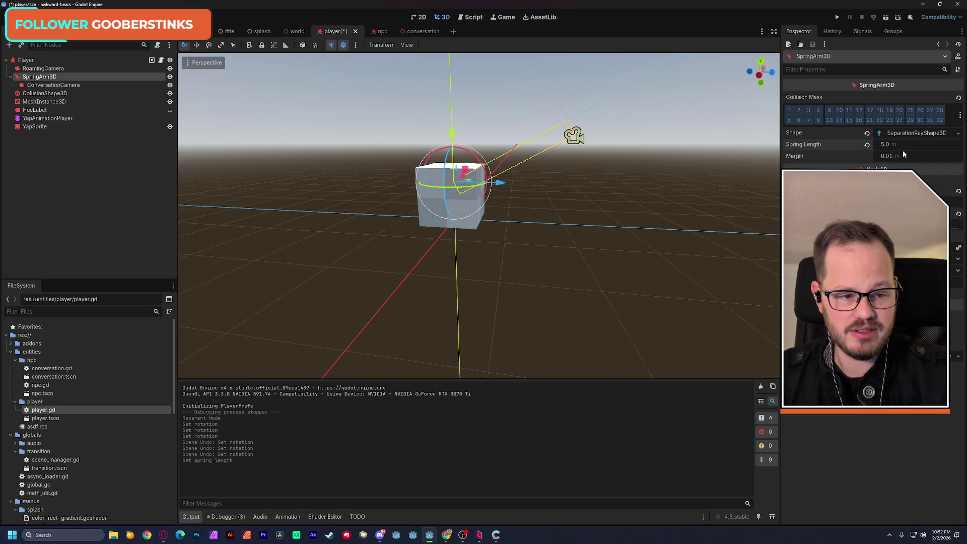
pyautogui.hotkey('ctrl', 's')
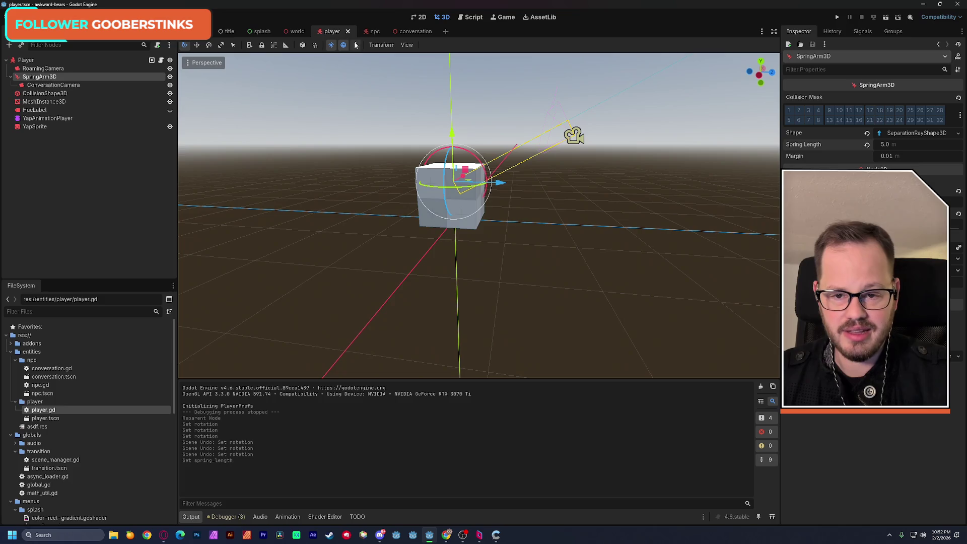
pyautogui.click(161, 60)
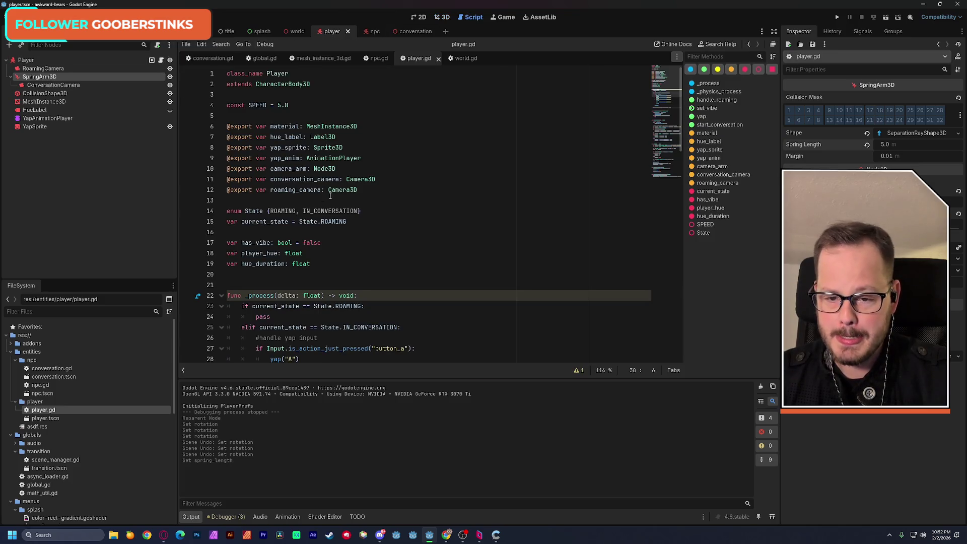
# Step: Change the camera_arm variable's type from Node3D to SpringArm3D on line 10
pyautogui.click(317, 169)
pyautogui.doubleClick(317, 168)
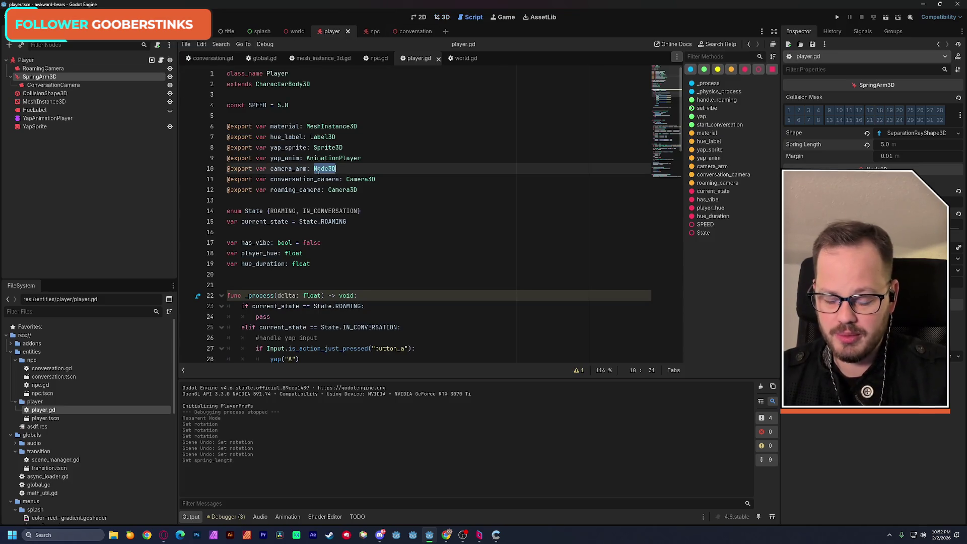
pyautogui.write('sprin')
pyautogui.press('Return')
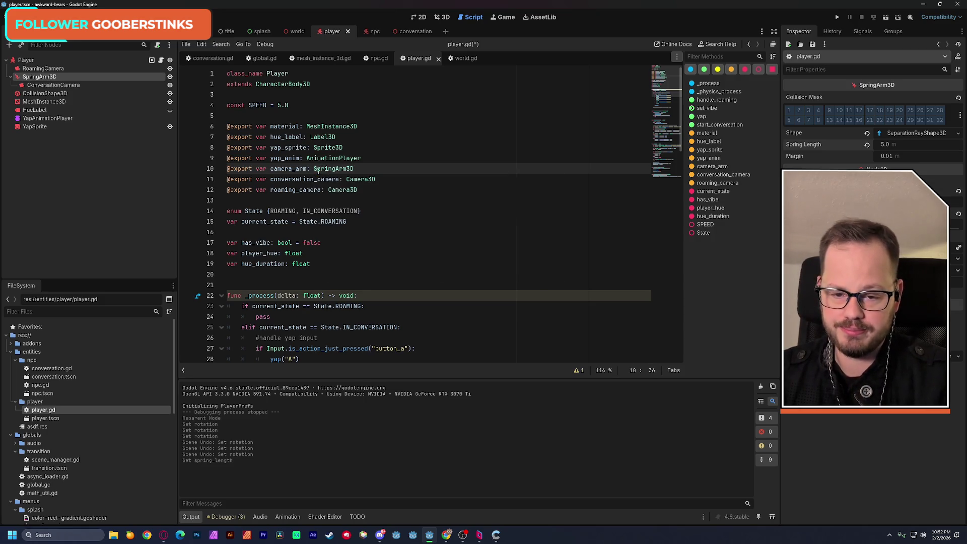
pyautogui.press('Up')
pyautogui.press('Up')
pyautogui.doubleClick(282, 171)
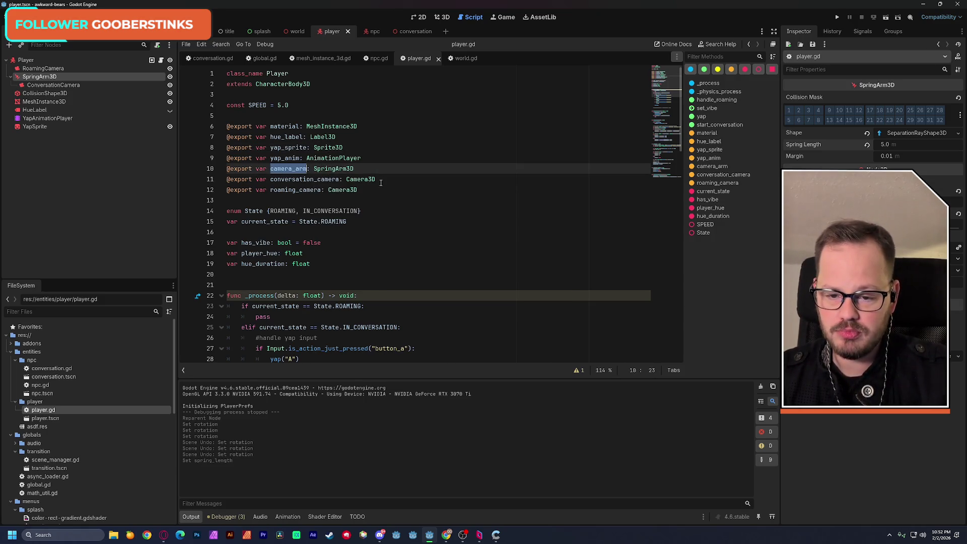
# Step: Add a new function animate_yap_camera() -> void: at the end of player.gd
pyautogui.scroll(-5, 420, 193)
pyautogui.scroll(-15, 420, 193)
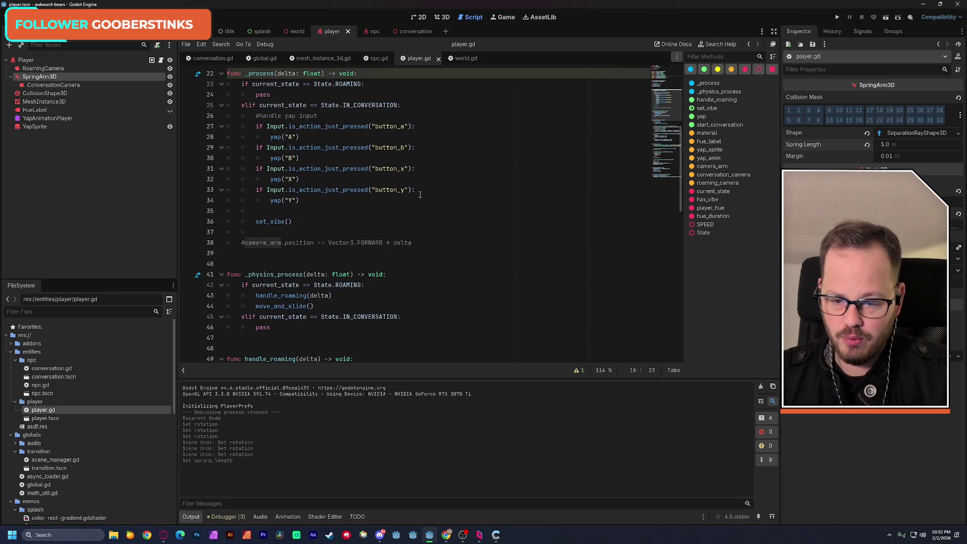
pyautogui.scroll(-2, 421, 195)
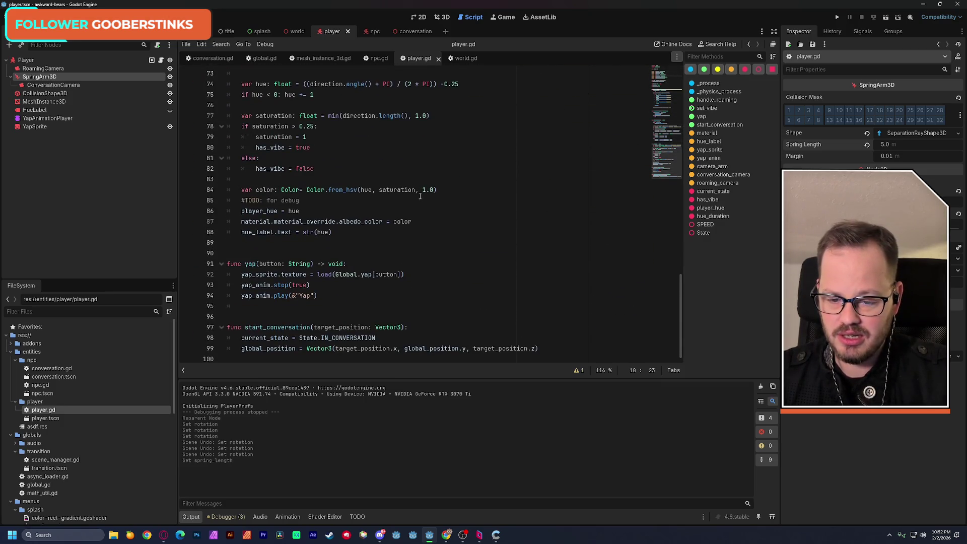
pyautogui.click(270, 358)
pyautogui.press('Return')
pyautogui.press('Return')
pyautogui.write('func ani')
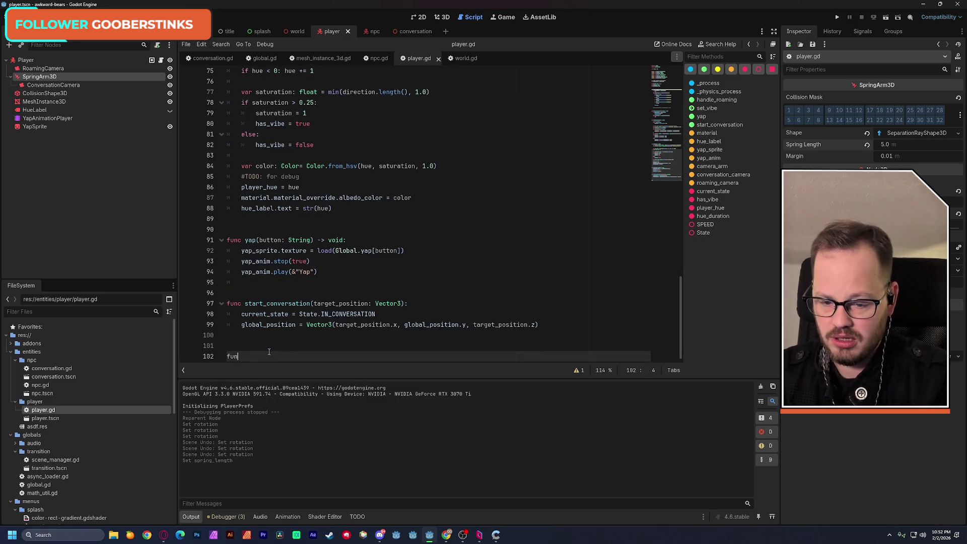
pyautogui.write('mat')
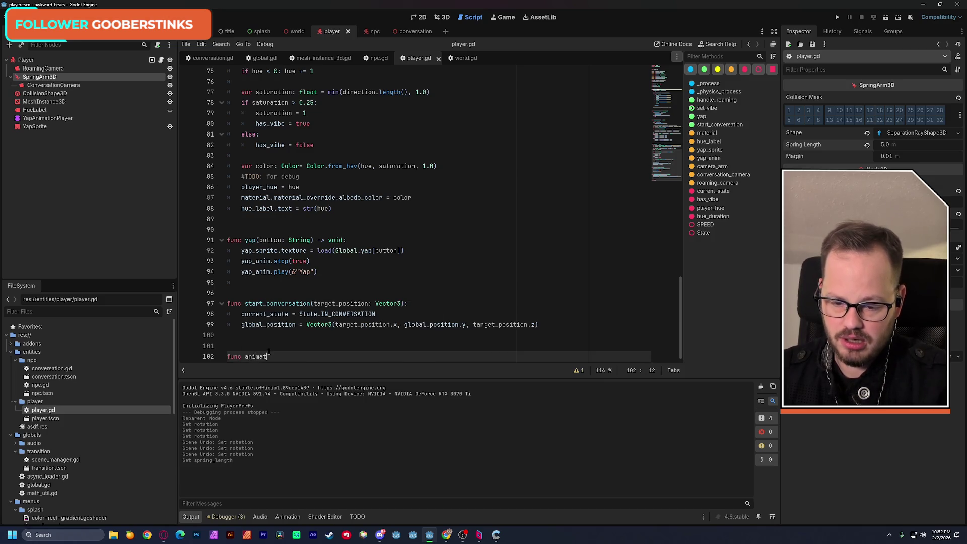
pyautogui.write('e_camera')
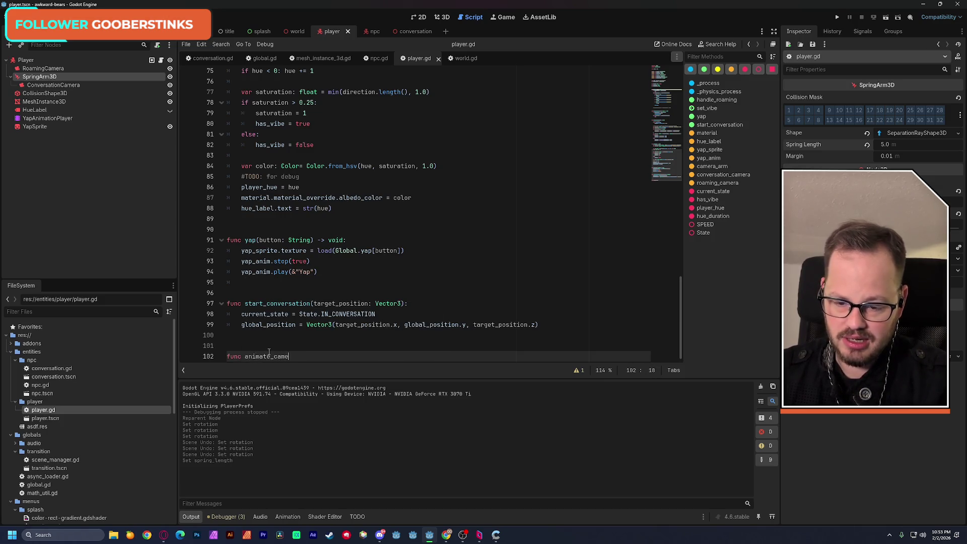
pyautogui.press('BackSpace')
pyautogui.press('BackSpace')
pyautogui.press('BackSpace')
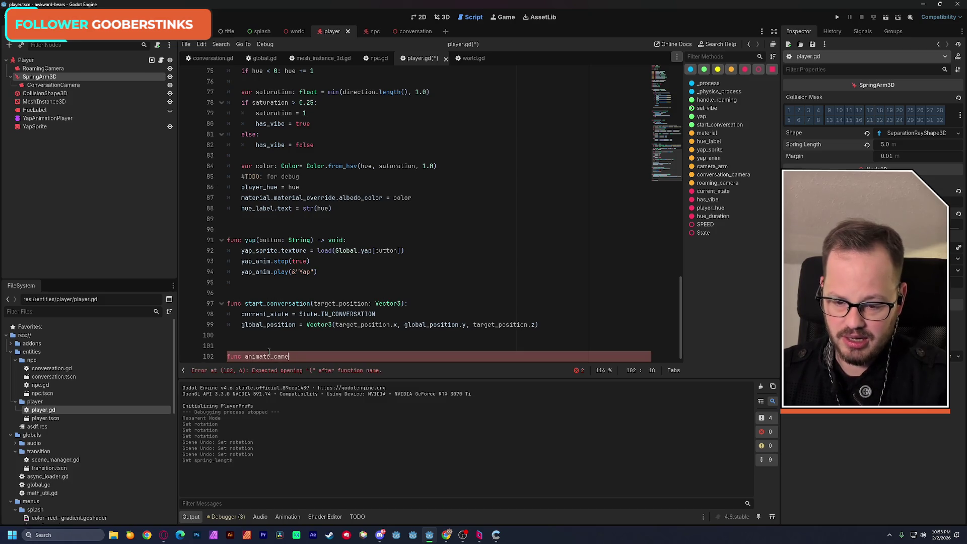
pyautogui.write('yap_camera')
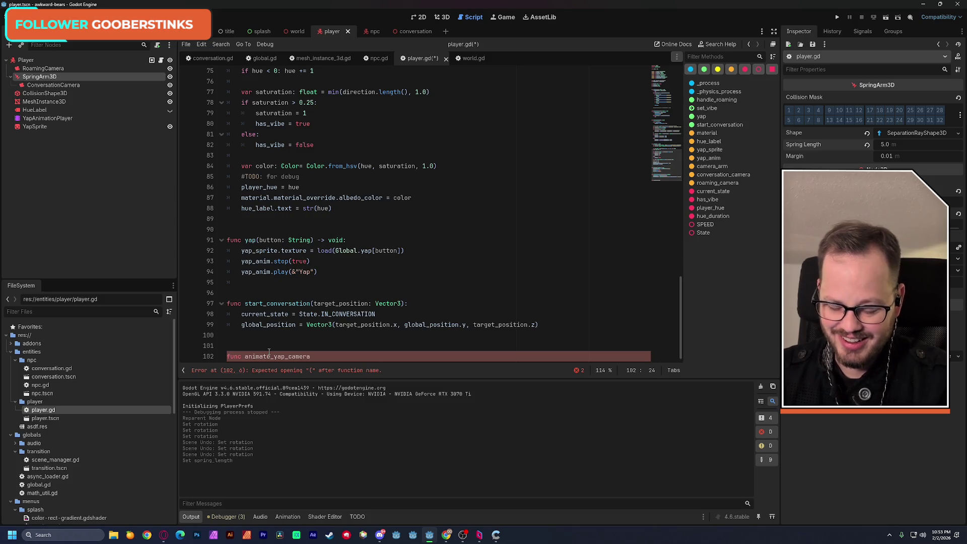
pyautogui.write('() -> void')
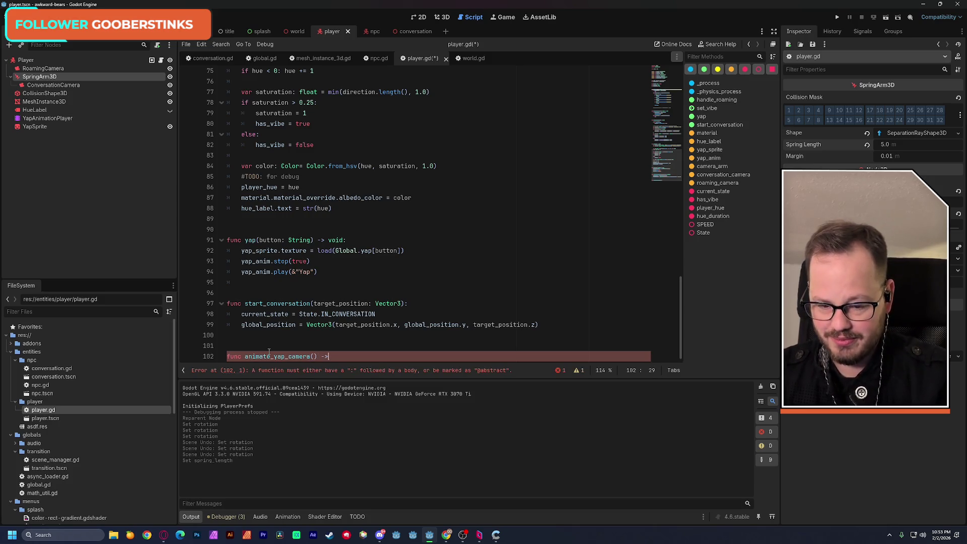
pyautogui.write(':')
pyautogui.press('Return')
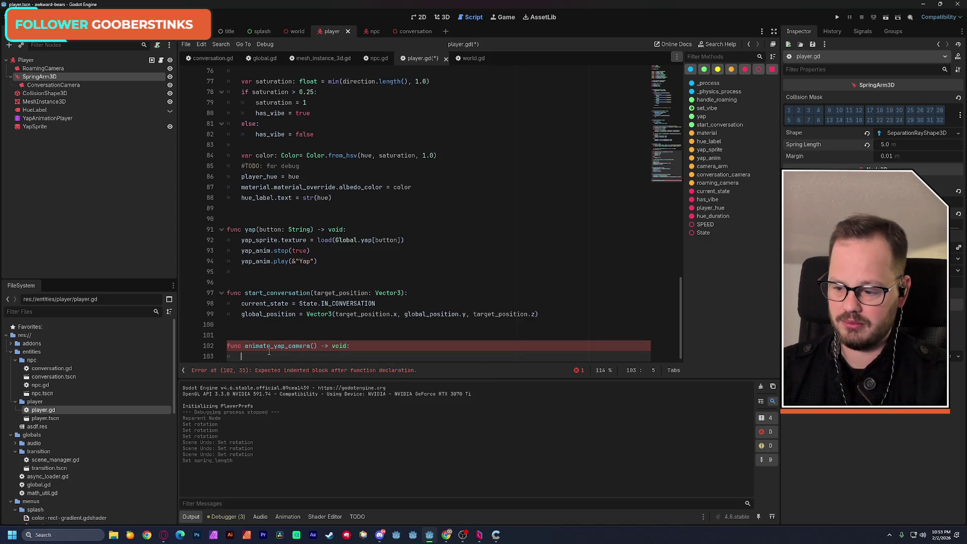
# Step: Declare var tween: Tween = create_tween() in the function body
pyautogui.write('var tw')
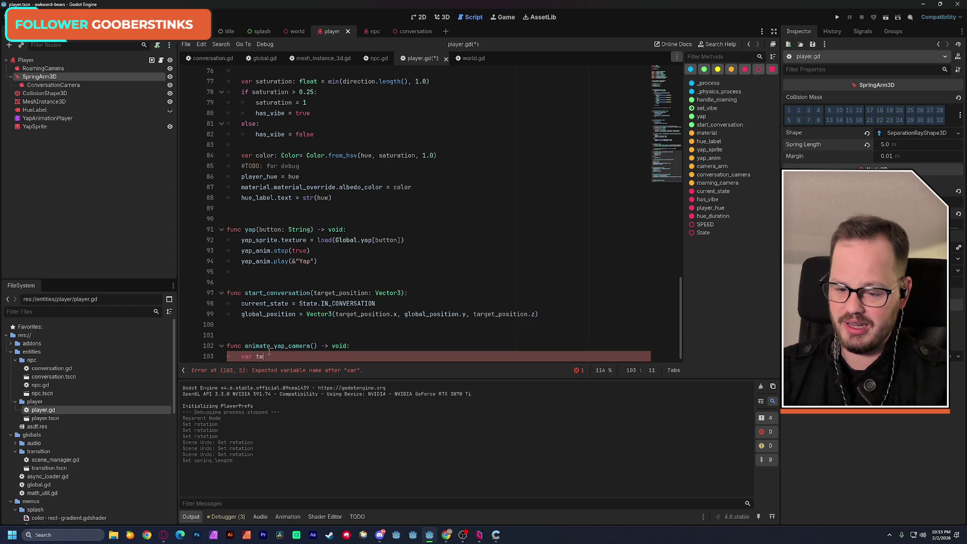
pyautogui.write('een: ')
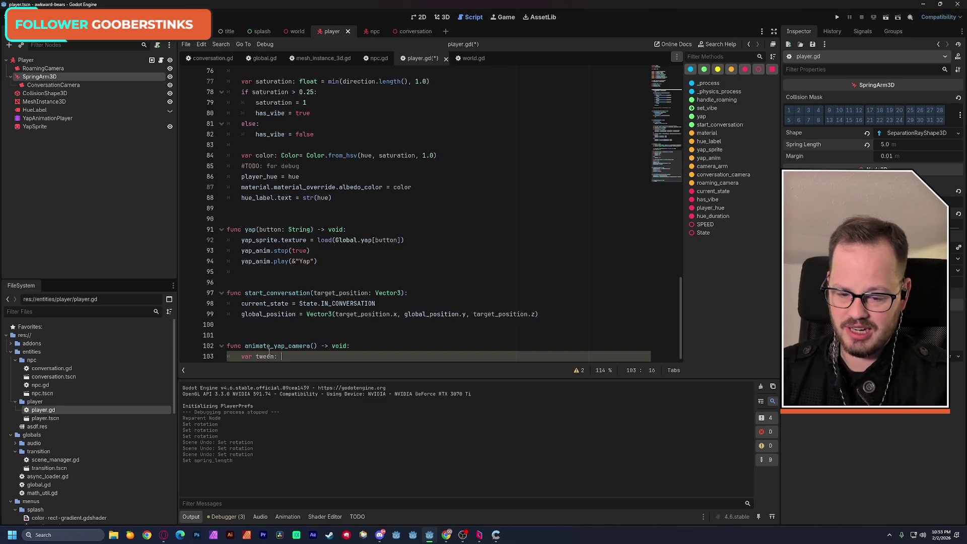
pyautogui.write('Tw')
pyautogui.press('Return')
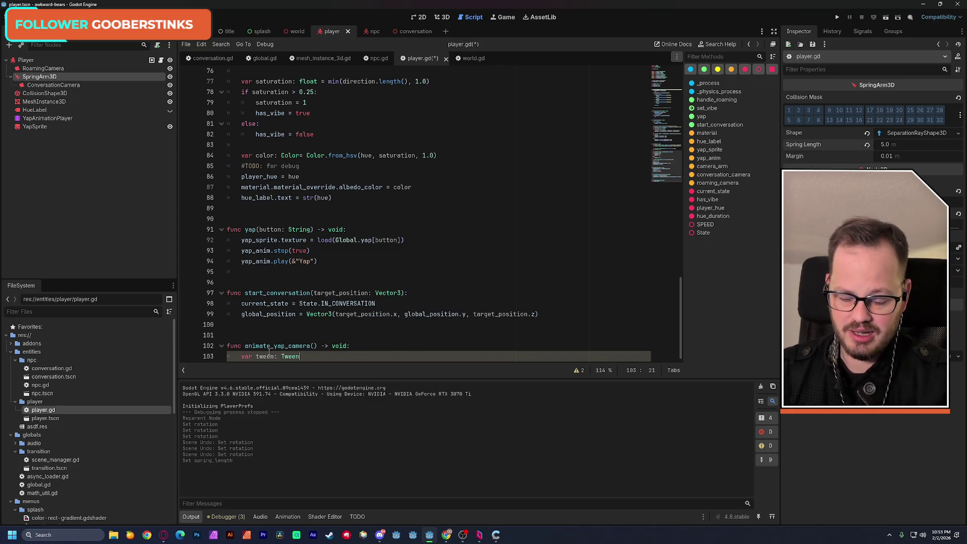
pyautogui.write('c')
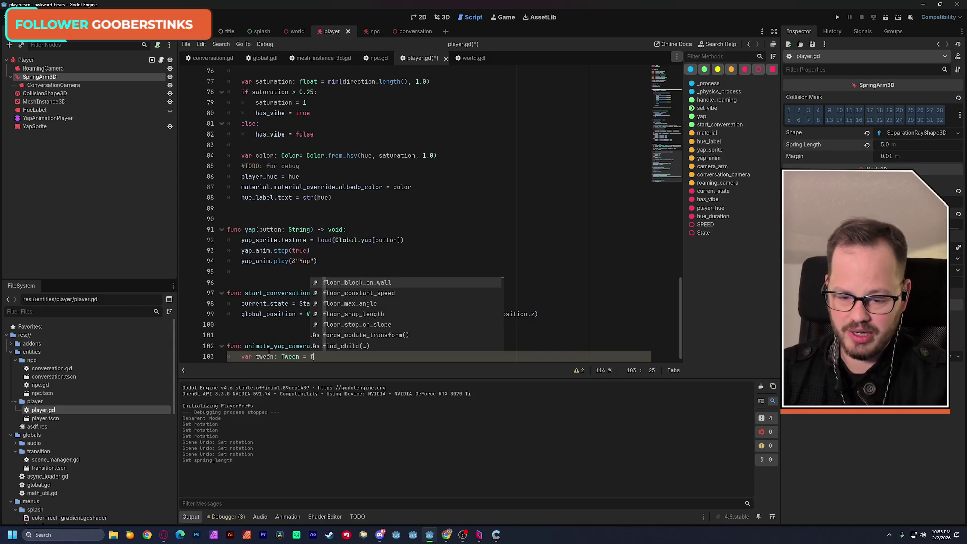
pyautogui.write('rea')
pyautogui.press('Return')
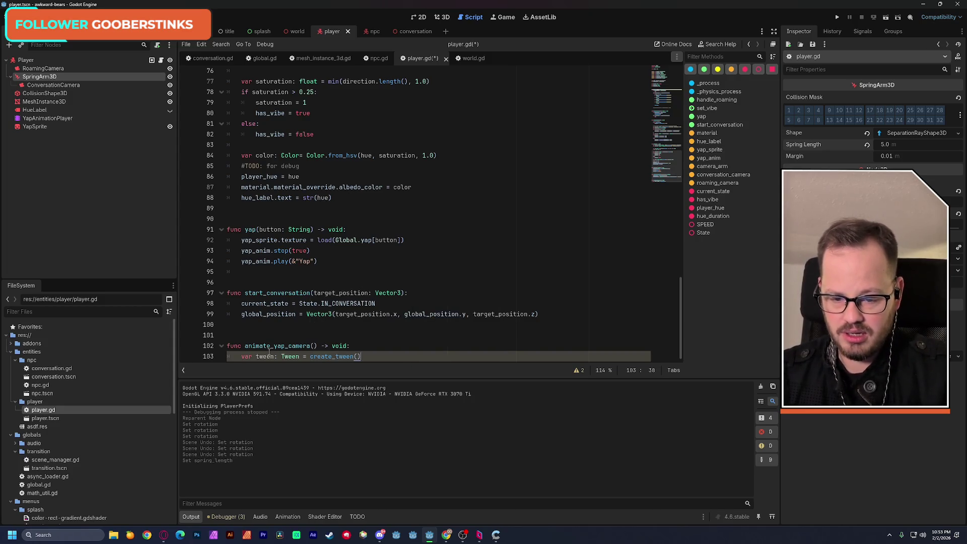
pyautogui.press('Return')
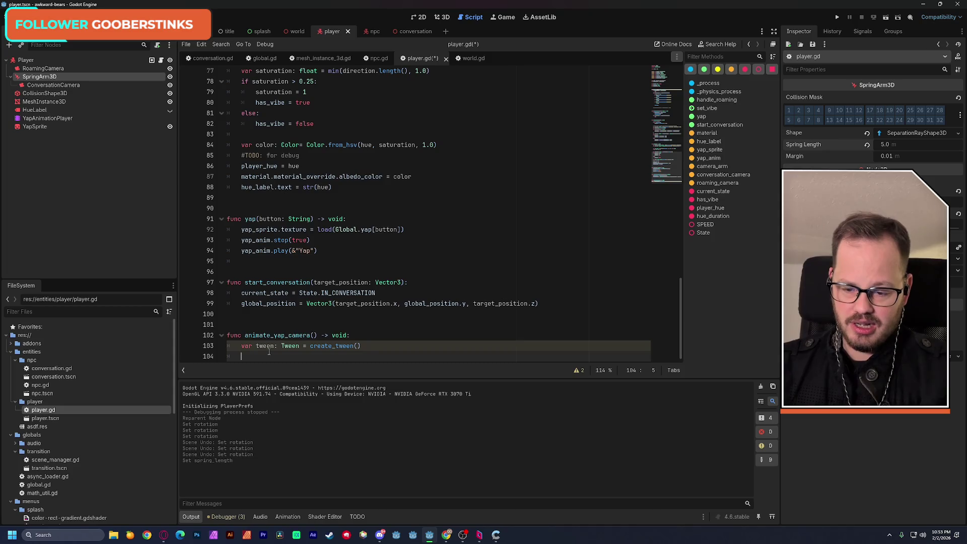
# Step: Start a tween.tween_property call on line 104
pyautogui.write('twe')
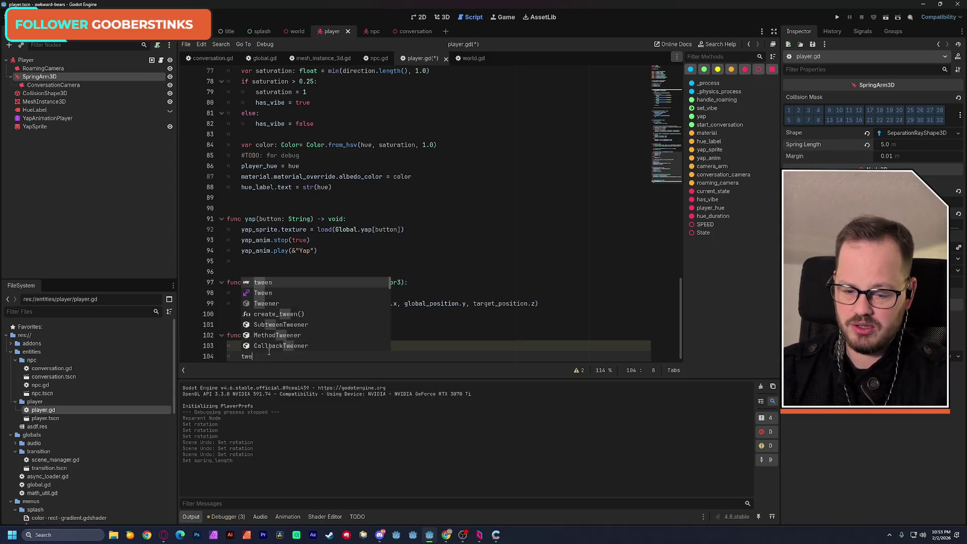
pyautogui.write('en.')
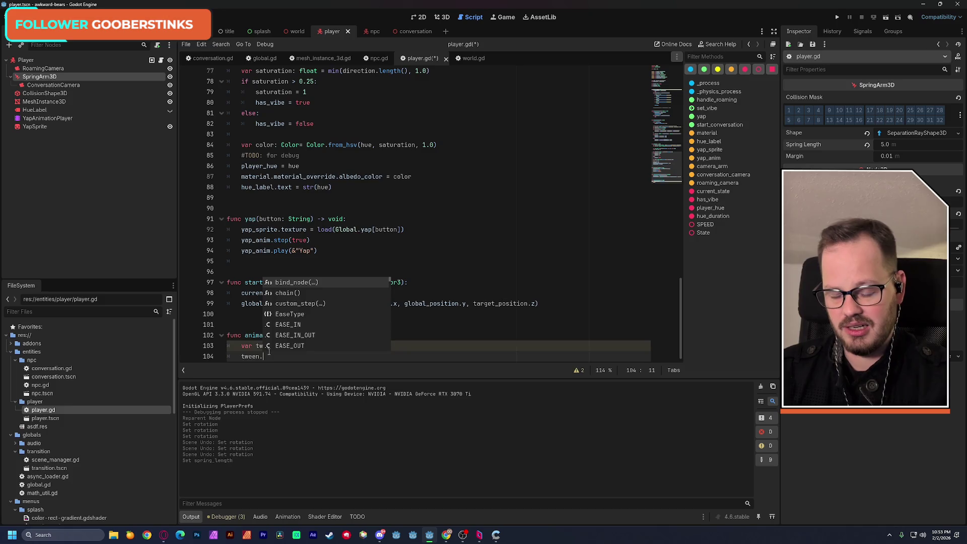
pyautogui.write('pr')
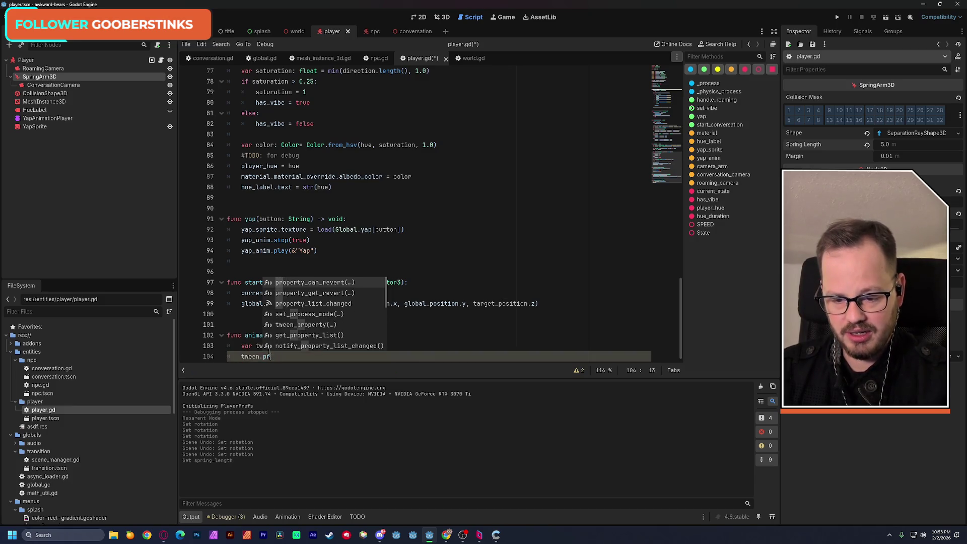
pyautogui.press('BackSpace')
pyautogui.press('BackSpace')
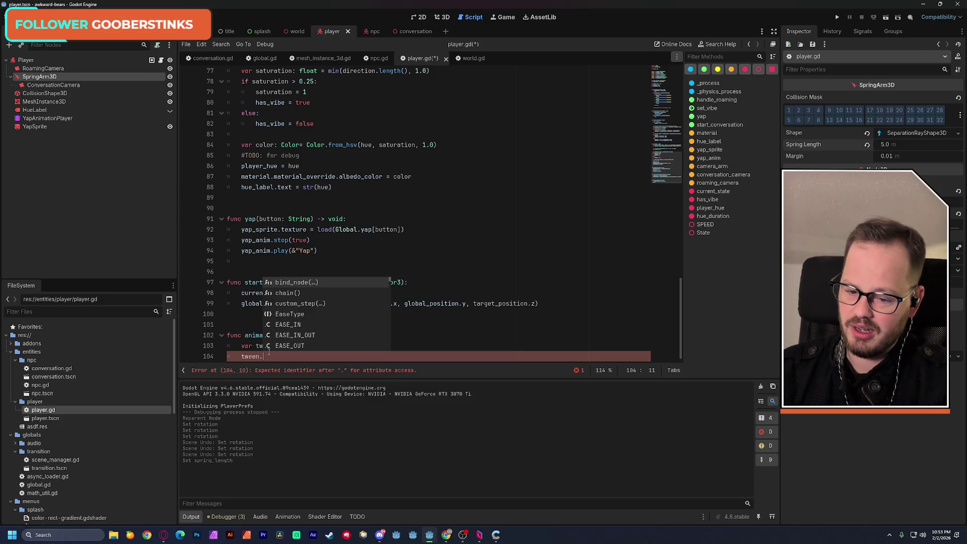
pyautogui.write('proper')
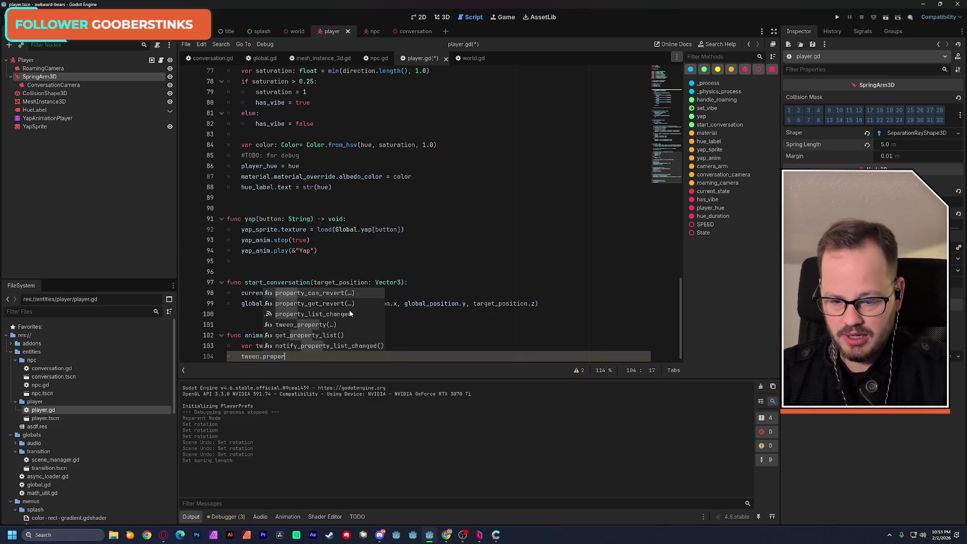
pyautogui.press('Down')
pyautogui.press('Down')
pyautogui.press('Down')
pyautogui.press('Return')
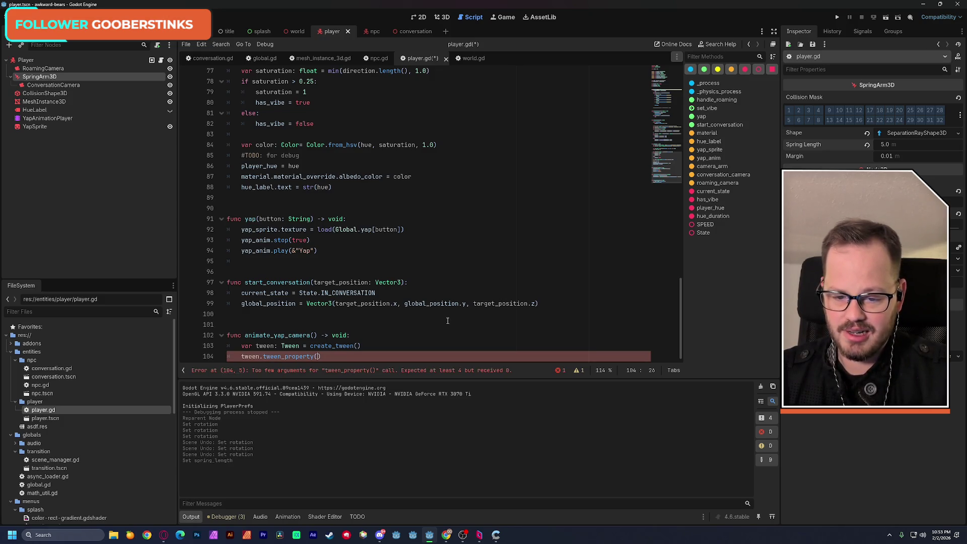
# Step: Fill tween_property's arguments with camera_arm, "spring_length", 5.0, 1.0, 1.5
pyautogui.scroll(15, 666, 207)
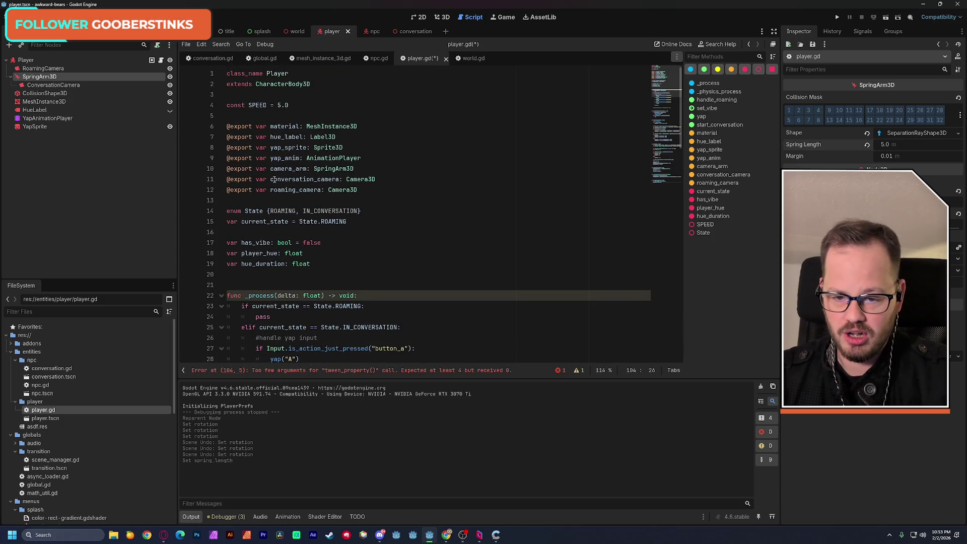
pyautogui.doubleClick(279, 169)
pyautogui.hotkey('ctrl', 'c')
pyautogui.scroll(-15, 351, 301)
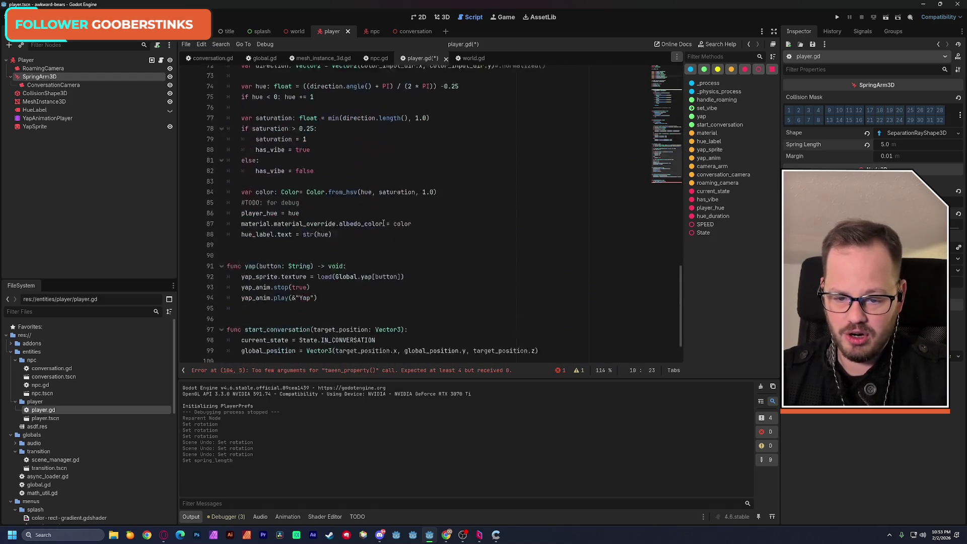
pyautogui.click(318, 358)
pyautogui.hotkey('ctrl', 'v')
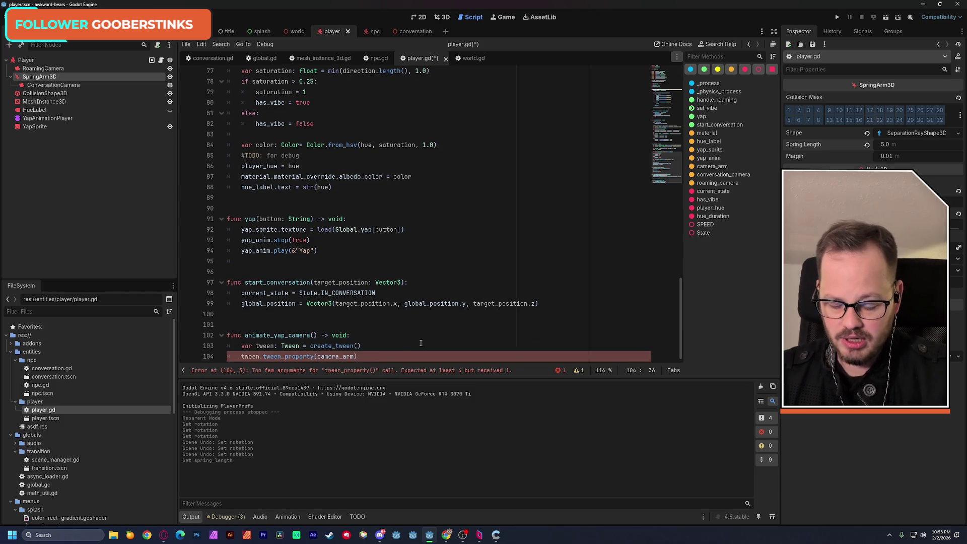
pyautogui.write(',')
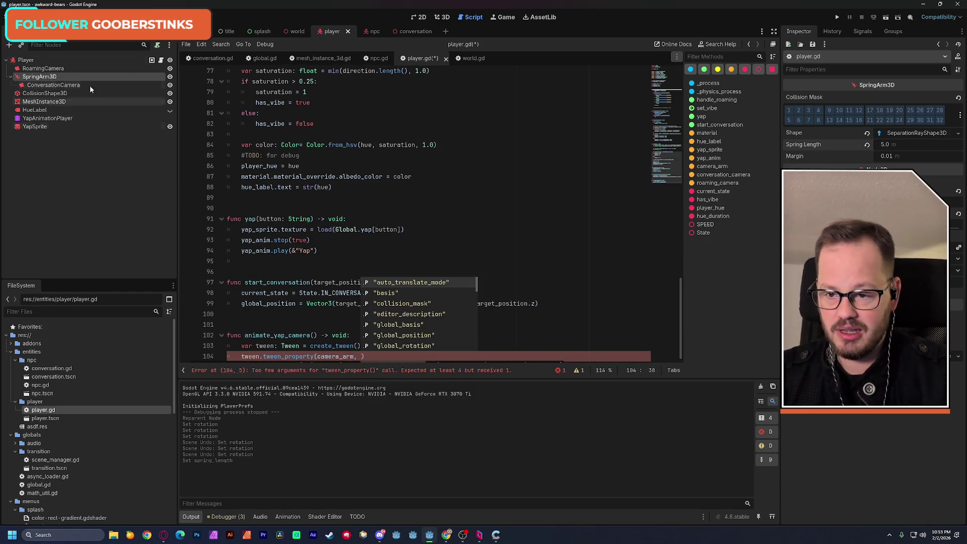
pyautogui.rightClick(802, 144)
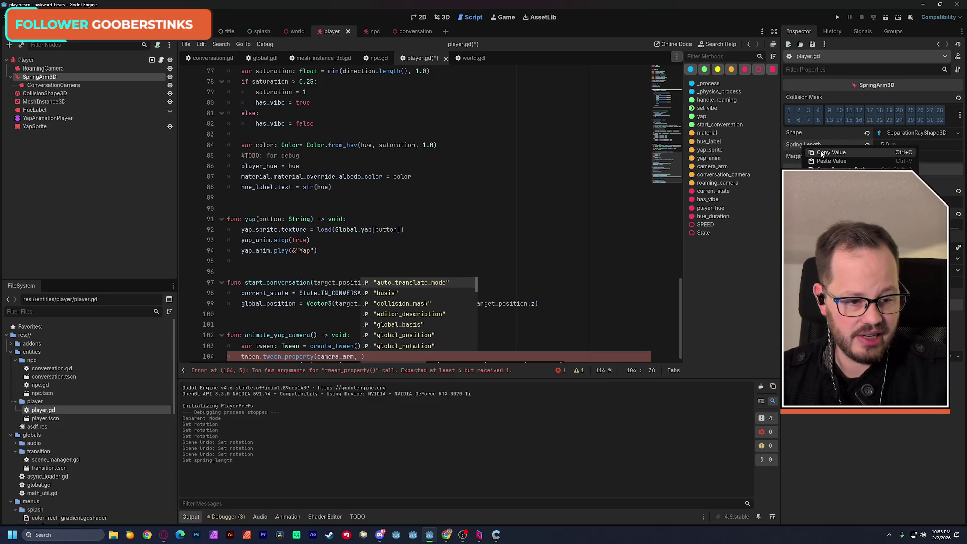
pyautogui.click(486, 353)
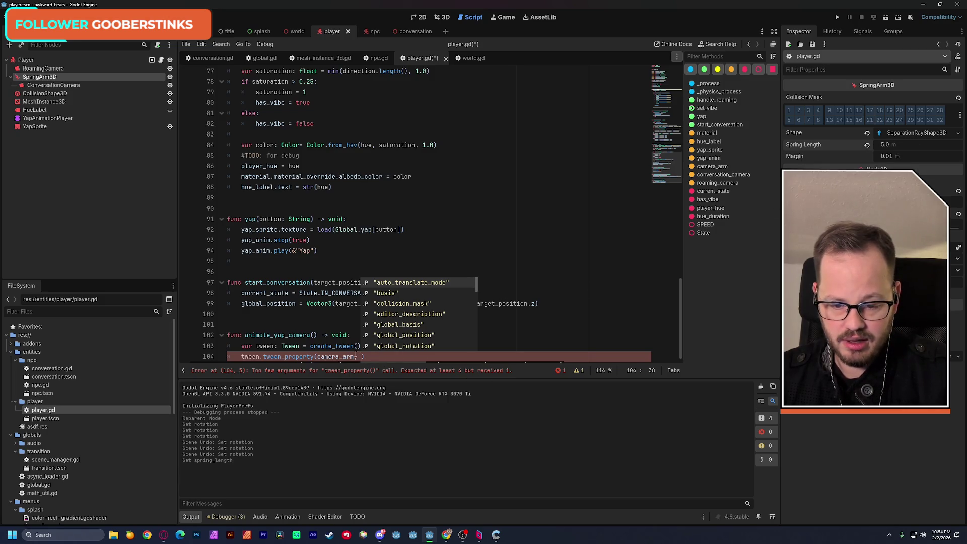
pyautogui.press('Escape')
pyautogui.write('"spring_length')
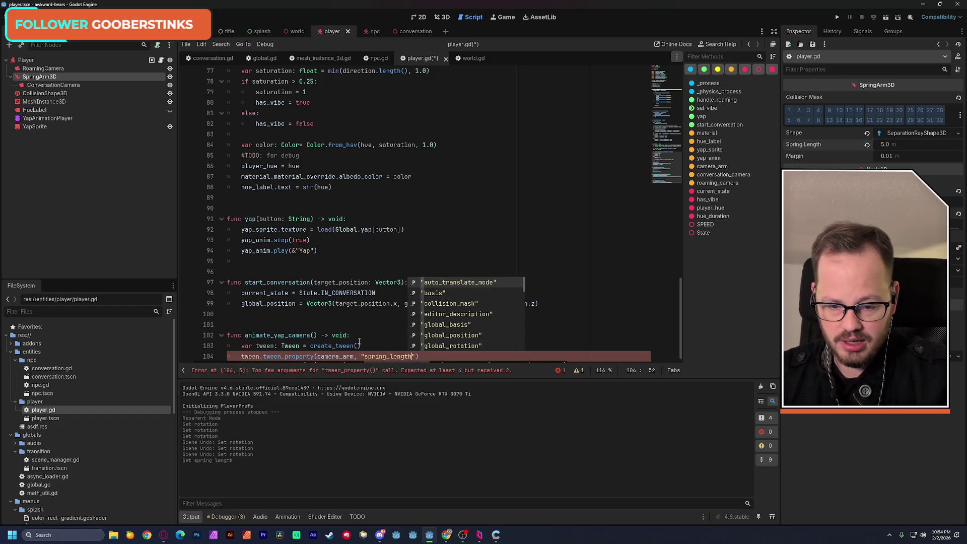
pyautogui.write('"')
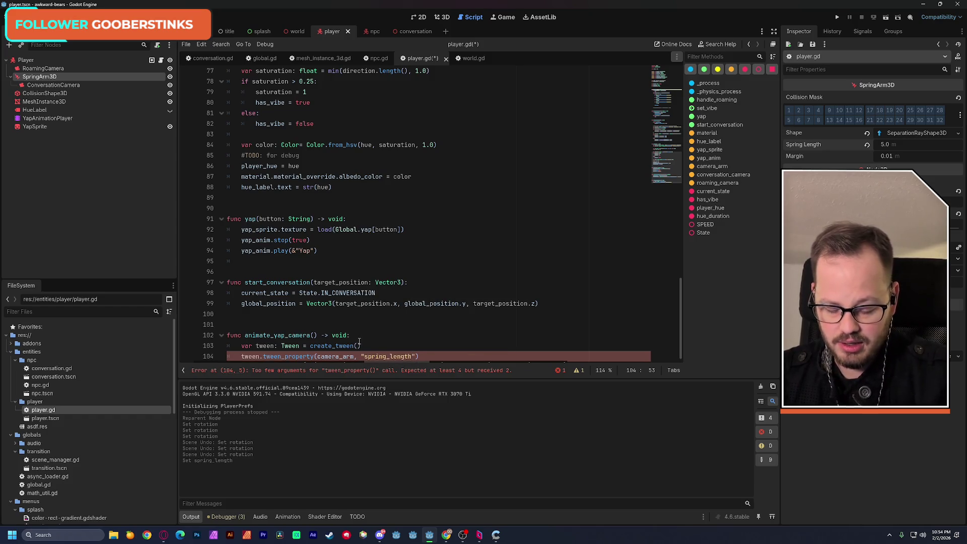
pyautogui.write(', ')
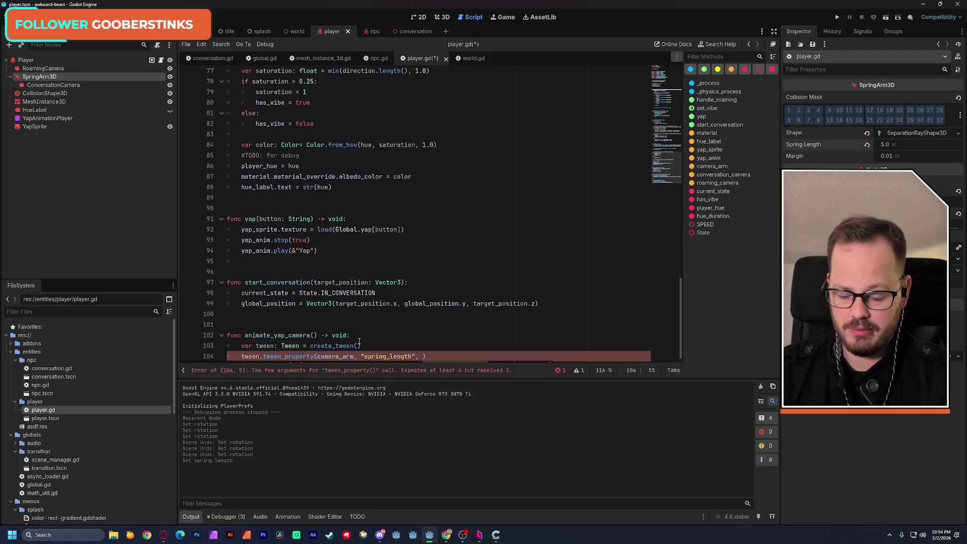
pyautogui.write('5')
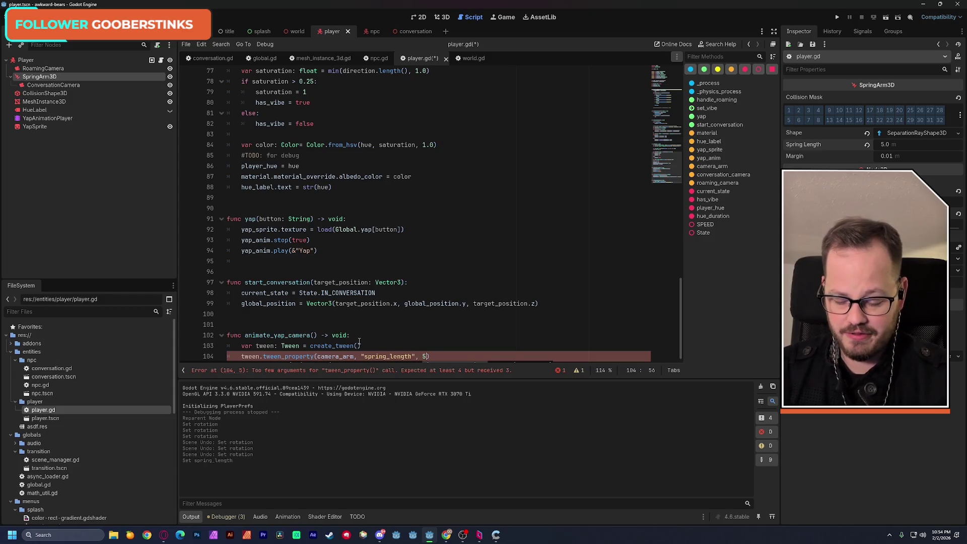
pyautogui.write('.0, ')
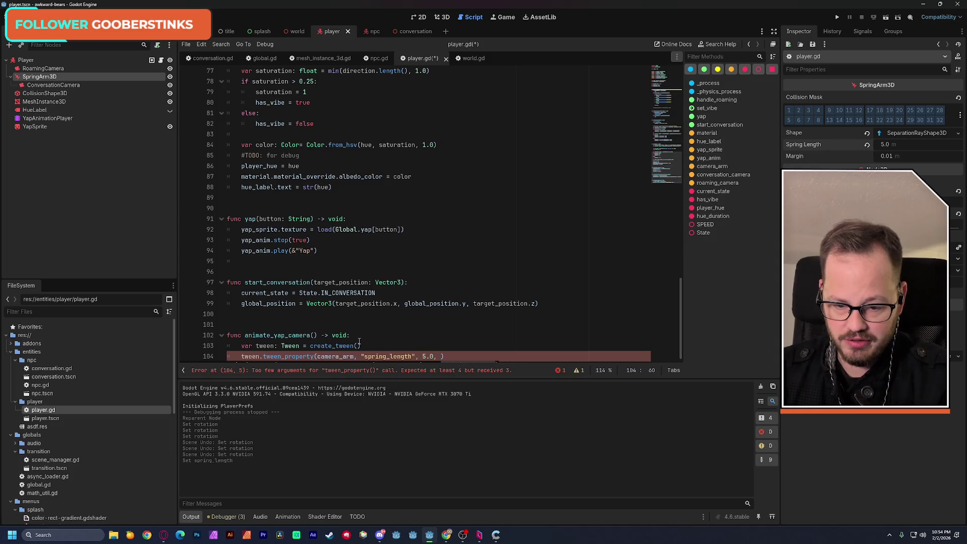
pyautogui.write('1.0')
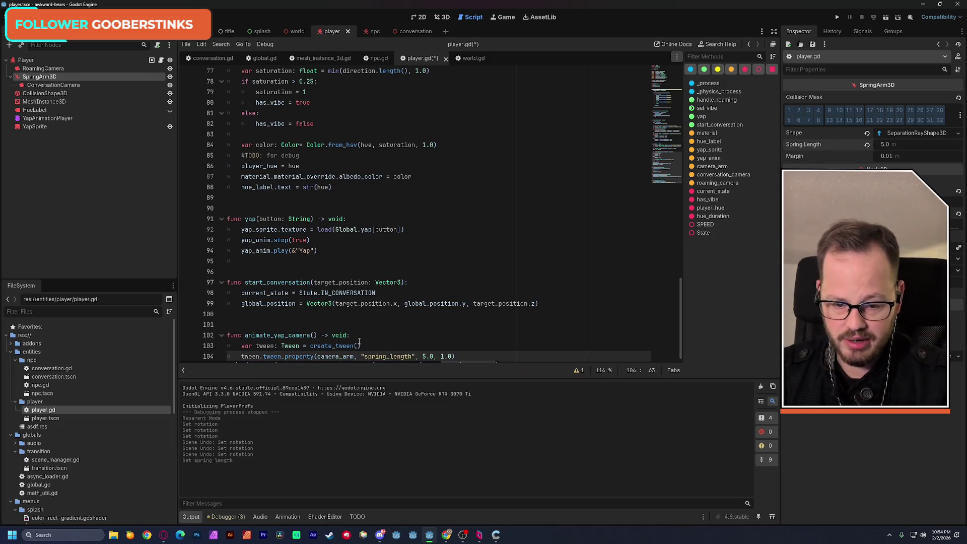
pyautogui.write(', ')
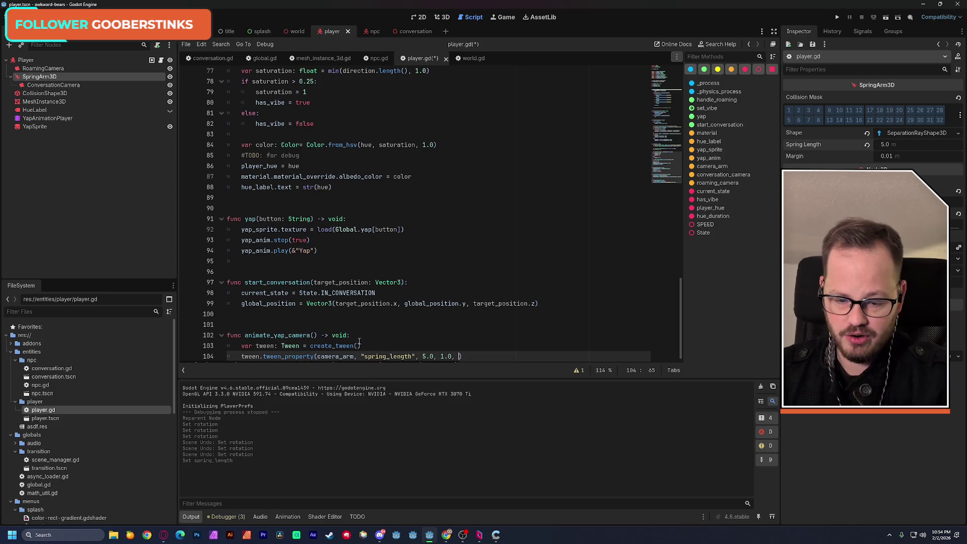
pyautogui.write('1')
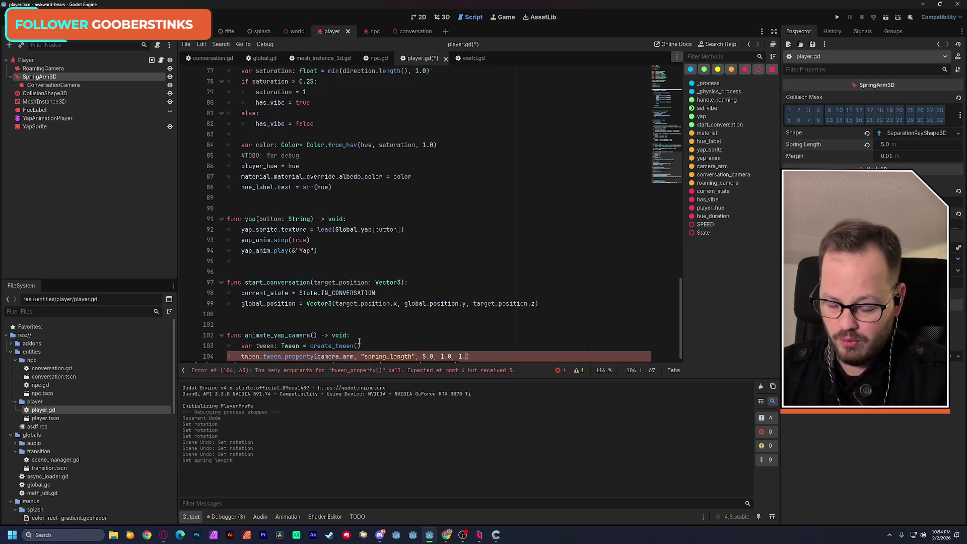
pyautogui.write('.5')
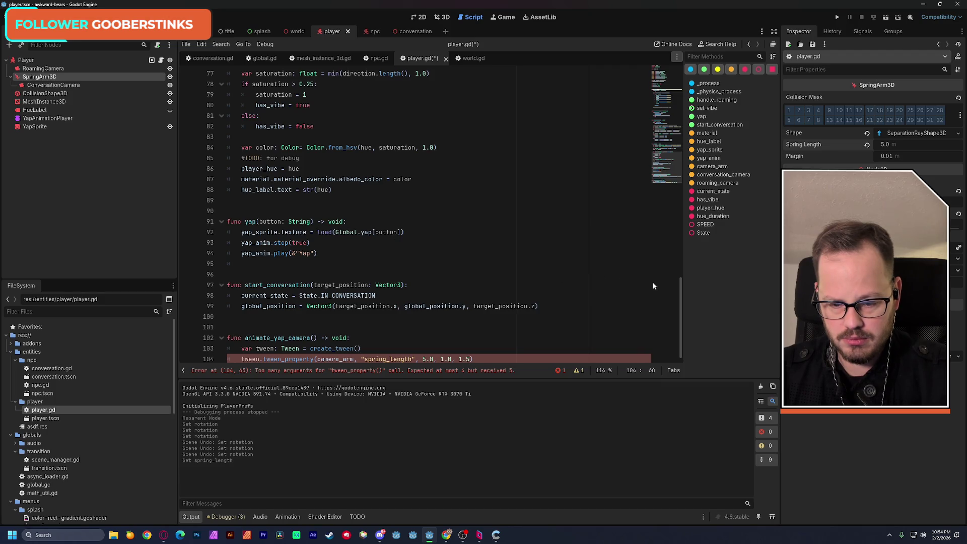
pyautogui.scroll(-1, 680, 289)
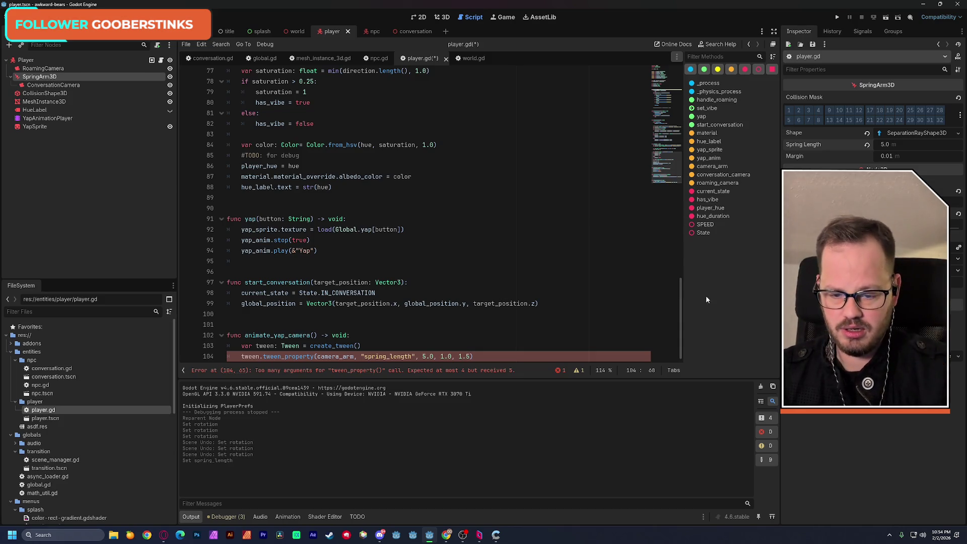
pyautogui.moveTo(308, 357)
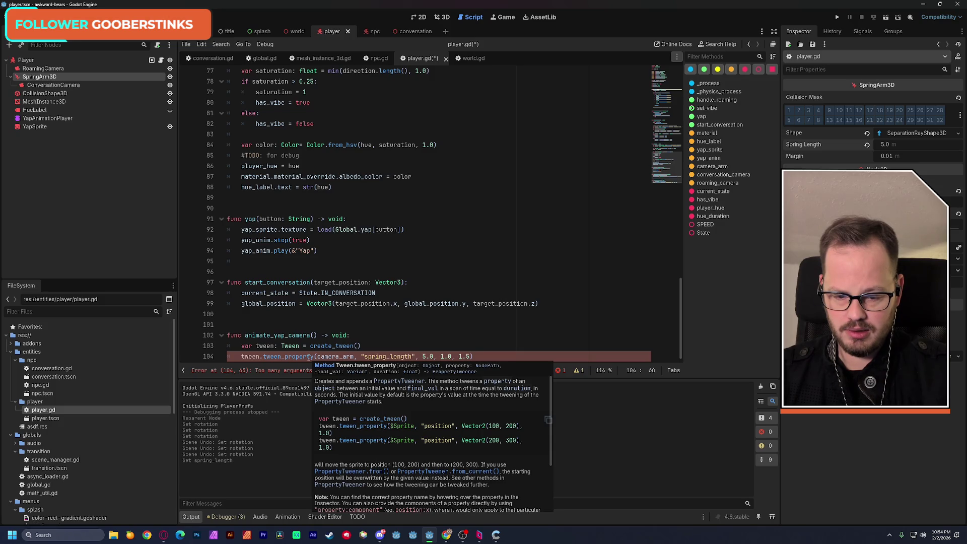
# Step: Consult the tween_property docs, then delete the extra 5.0 argument from line 104
pyautogui.keyDown('shift'); pyautogui.click(422, 356); pyautogui.keyUp('shift')
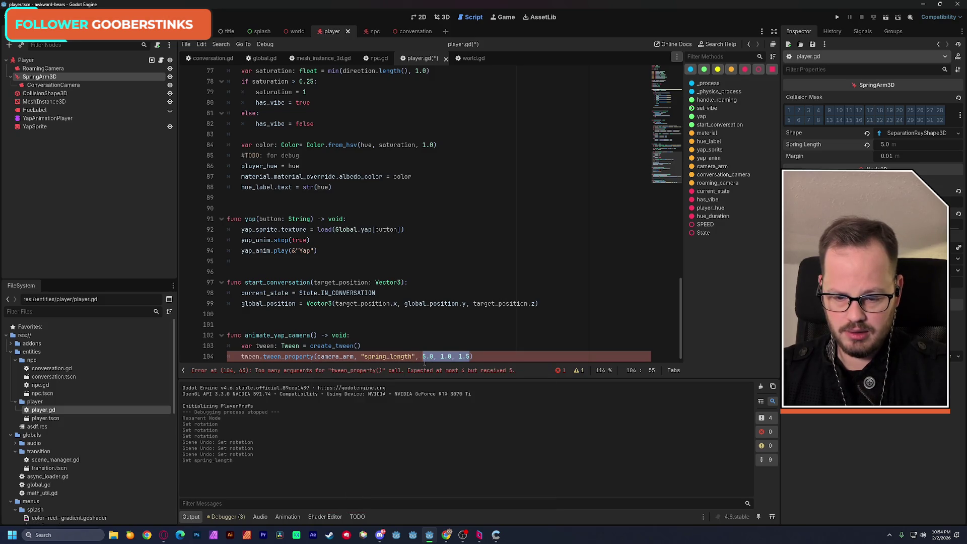
pyautogui.keyDown('ctrl'); pyautogui.click(299, 357); pyautogui.keyUp('ctrl')
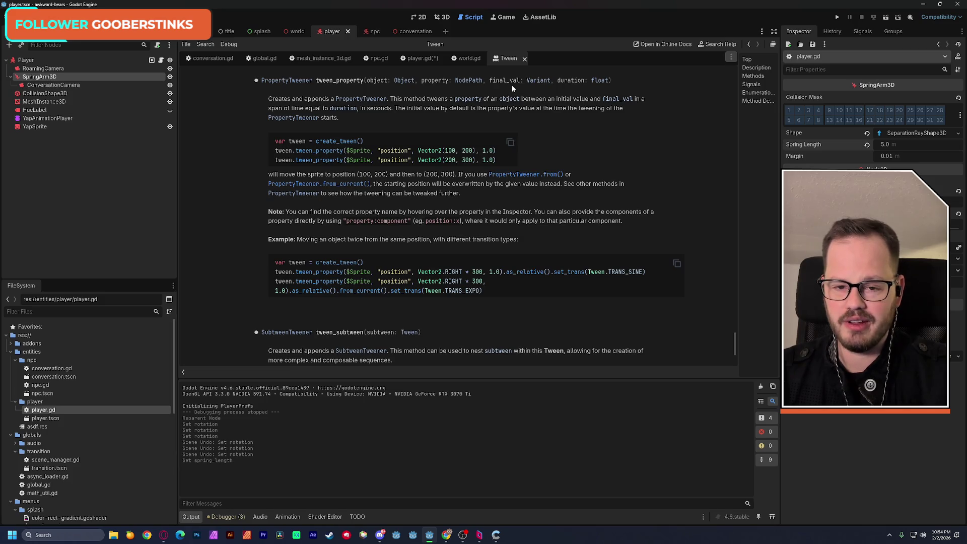
pyautogui.click(422, 59)
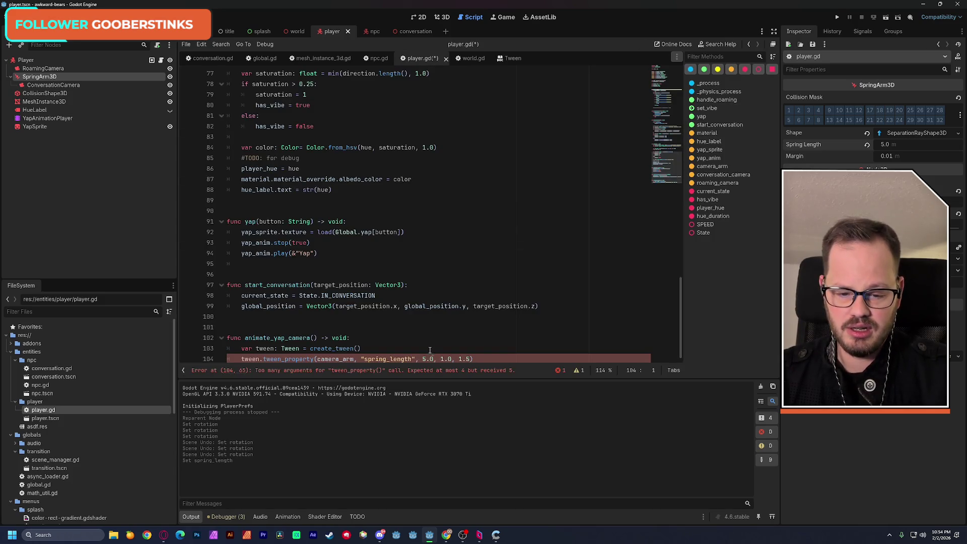
pyautogui.doubleClick(426, 359)
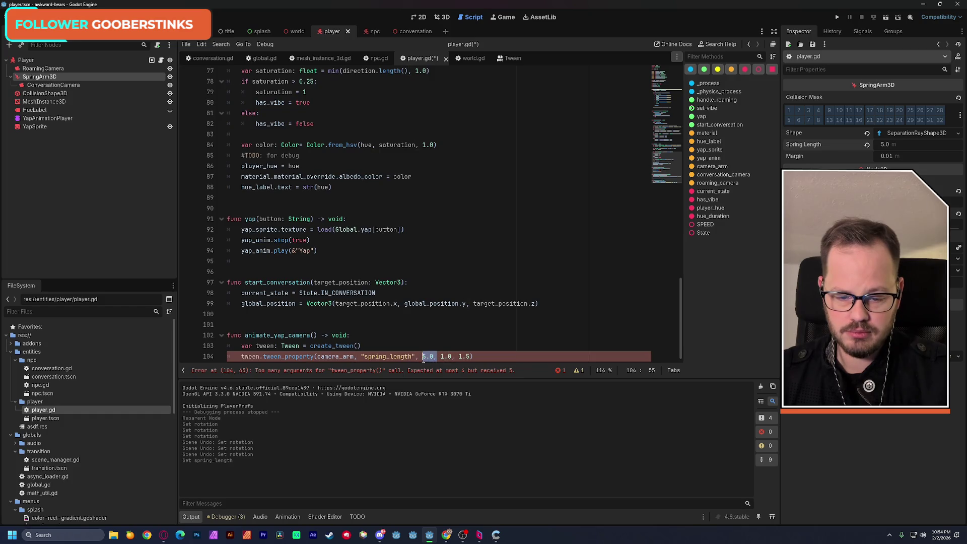
pyautogui.press('BackSpace')
pyautogui.press('BackSpace')
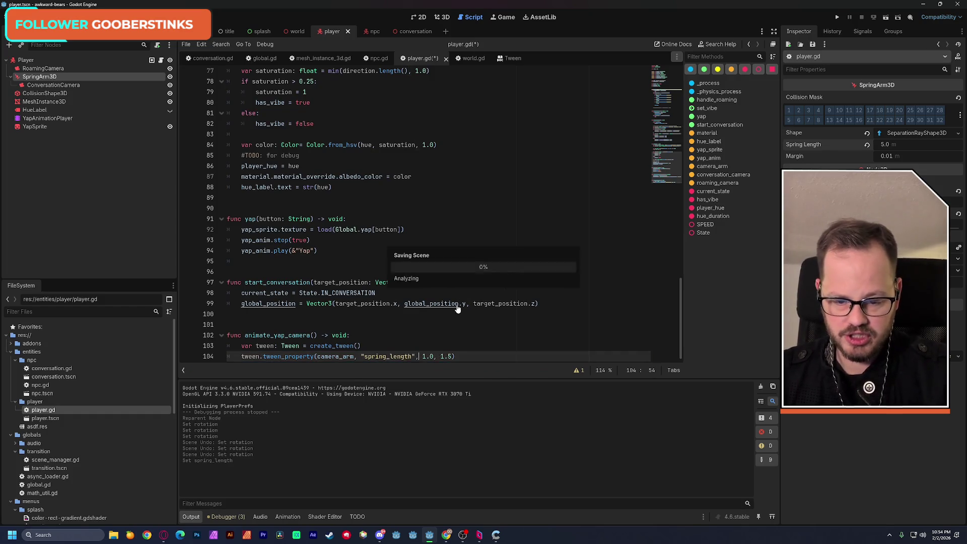
# Step: Chain .set_ease(Tween.EASE_IN_OUT) onto the spring_length tween
pyautogui.click(463, 349)
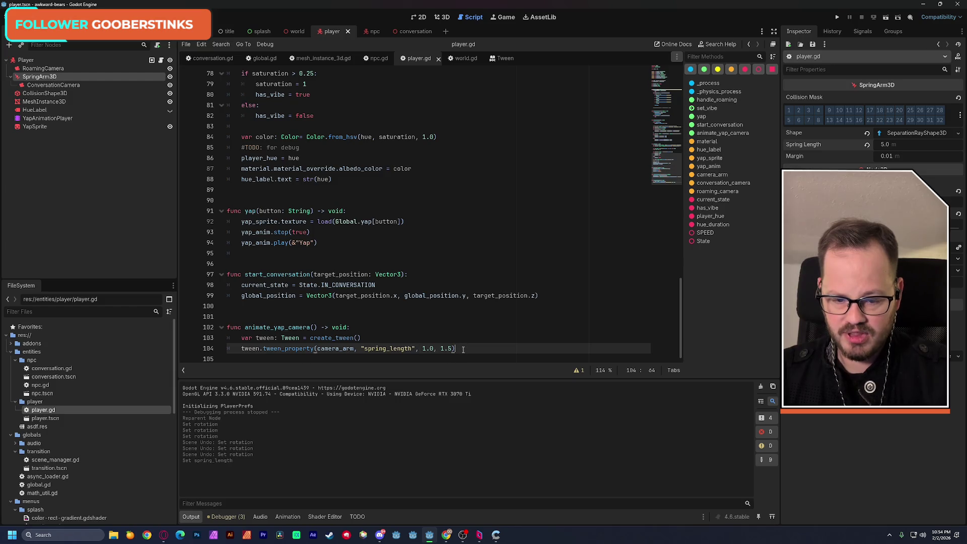
pyautogui.write('.set')
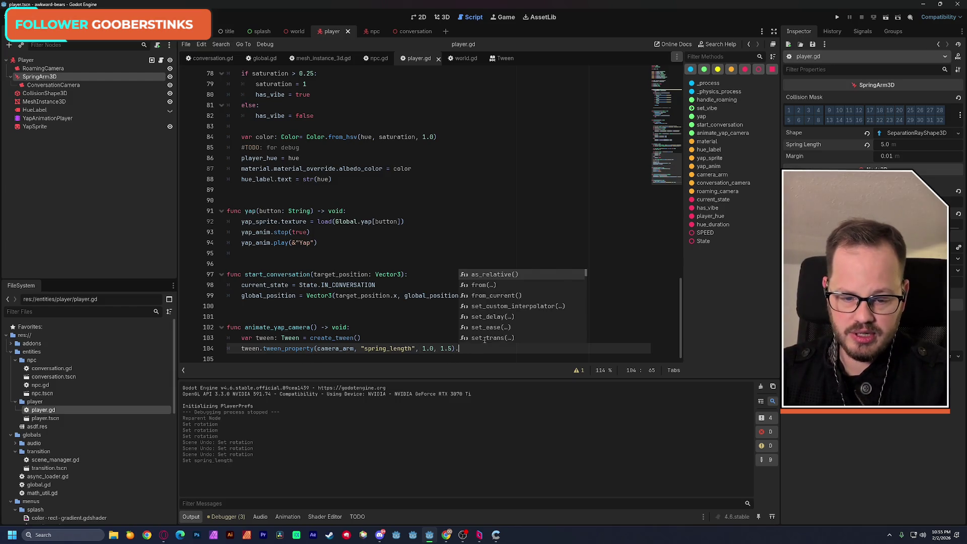
pyautogui.press('Down')
pyautogui.press('Down')
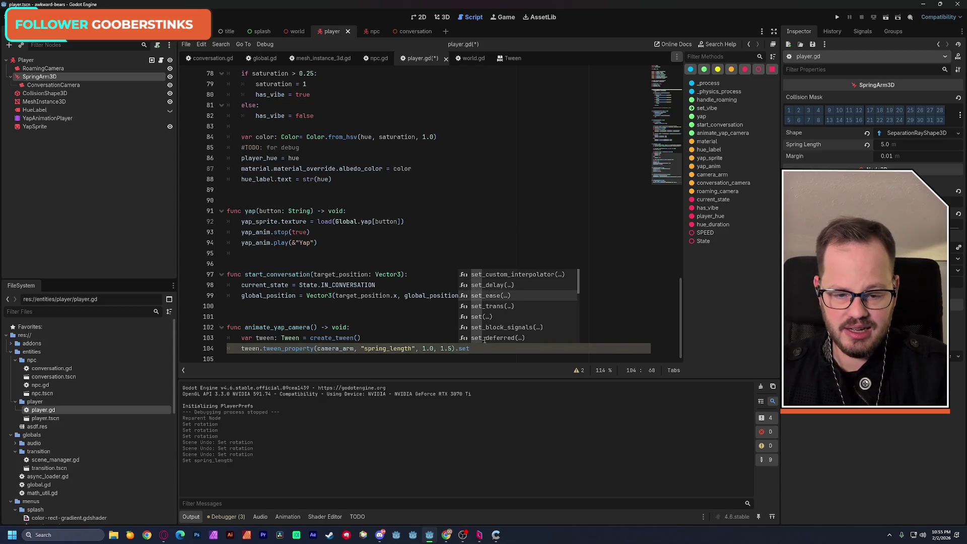
pyautogui.press('Return')
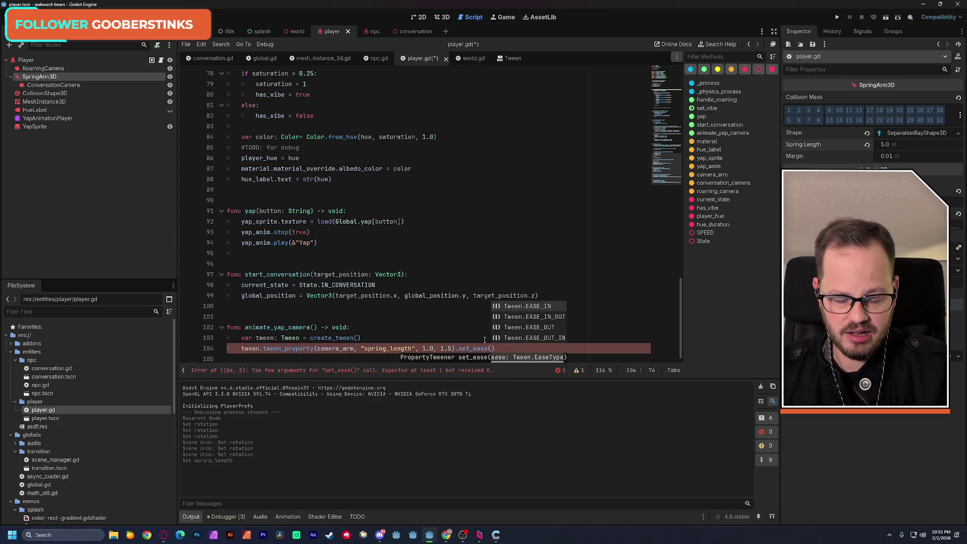
pyautogui.press('Down')
pyautogui.press('Return')
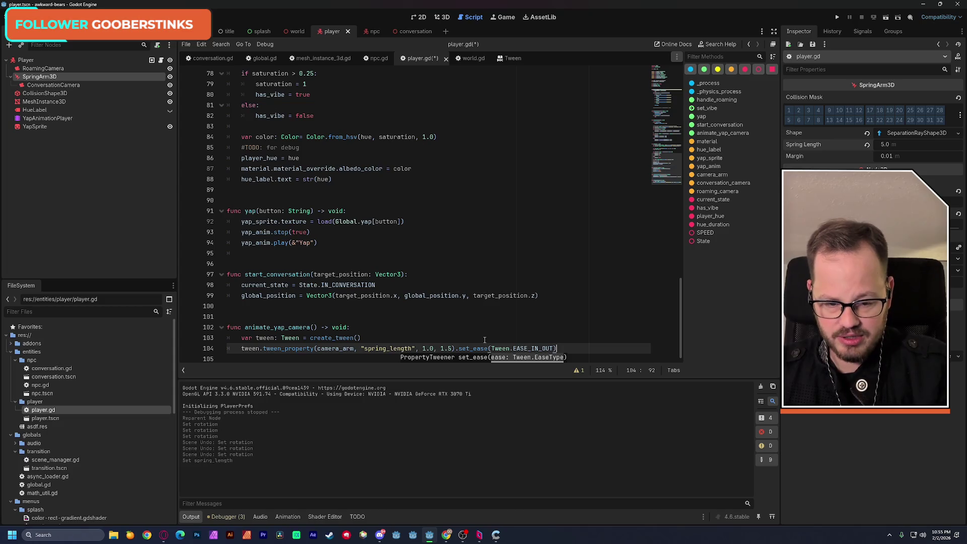
# Step: Chain .set_trans(Tween.TRANS_EXPO) onto the tween and save player.gd
pyautogui.write('.')
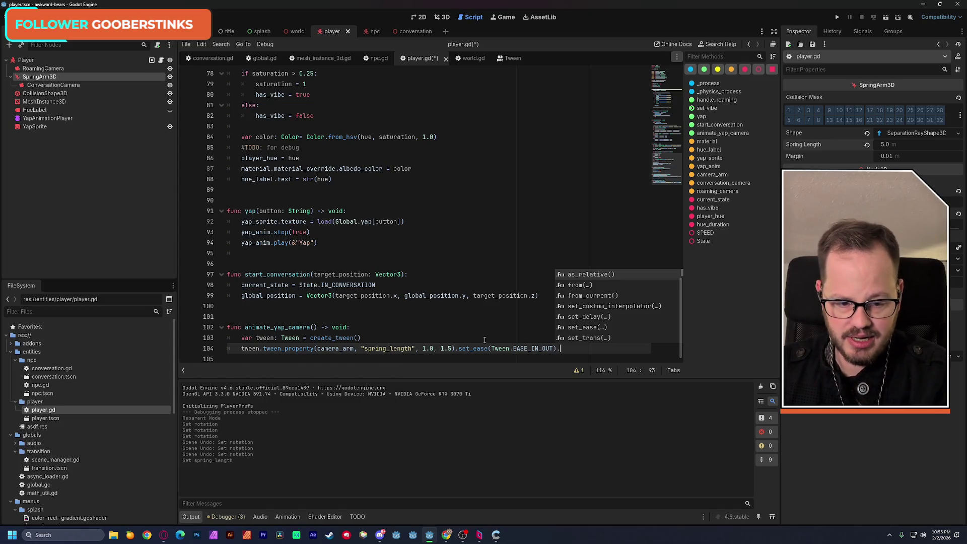
pyautogui.press('Down')
pyautogui.press('Down')
pyautogui.press('Down')
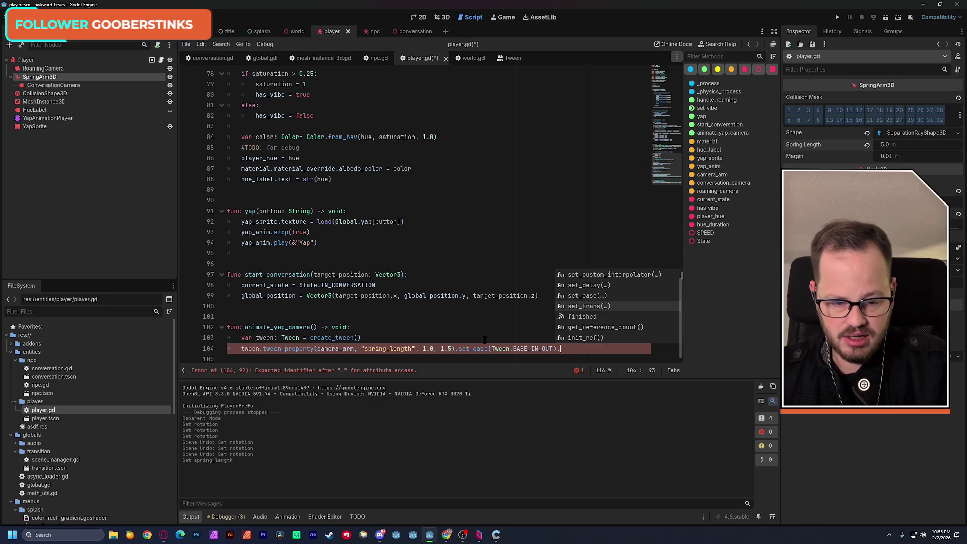
pyautogui.press('Return')
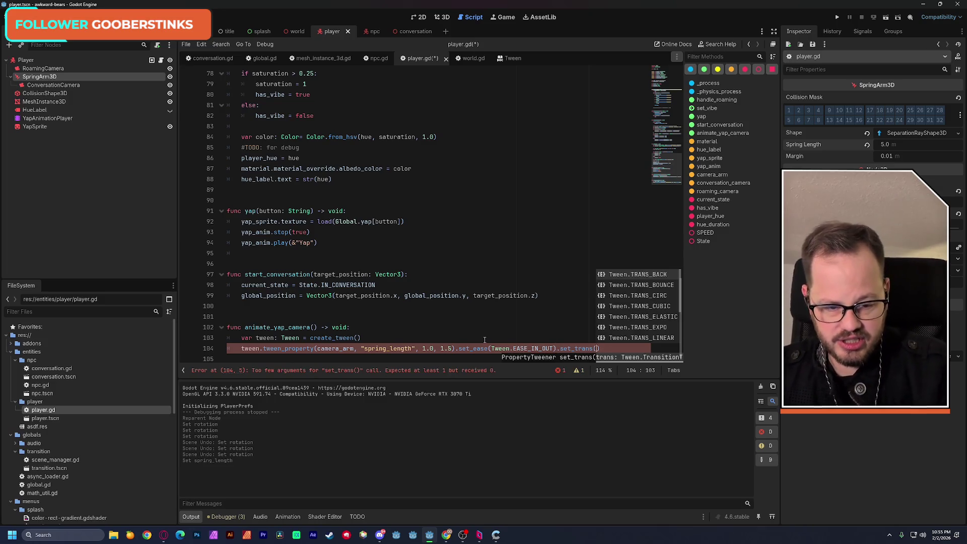
pyautogui.press('Down')
pyautogui.press('Down')
pyautogui.press('Down')
pyautogui.press('Return')
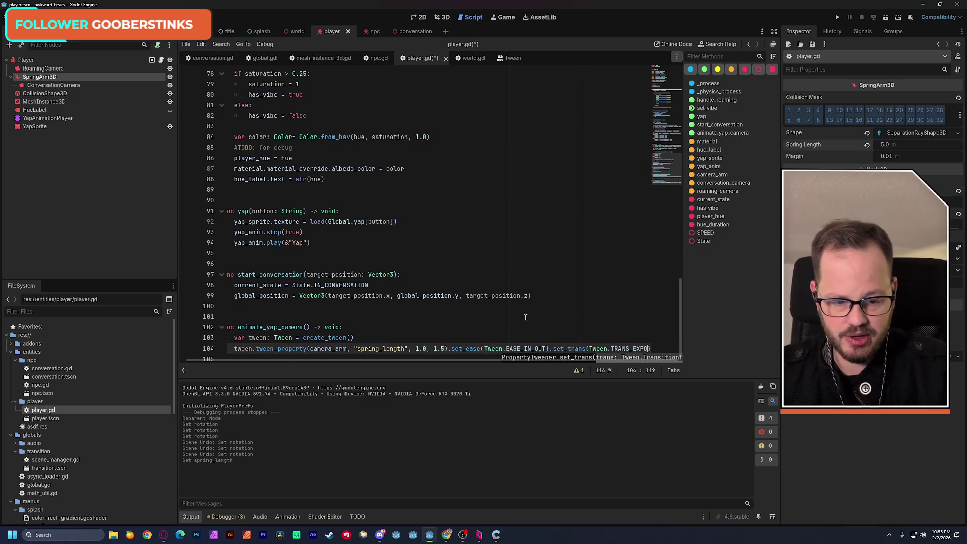
pyautogui.click(298, 318)
pyautogui.hotkey('ctrl', 's')
pyautogui.doubleClick(290, 328)
pyautogui.hotkey('ctrl', 'c')
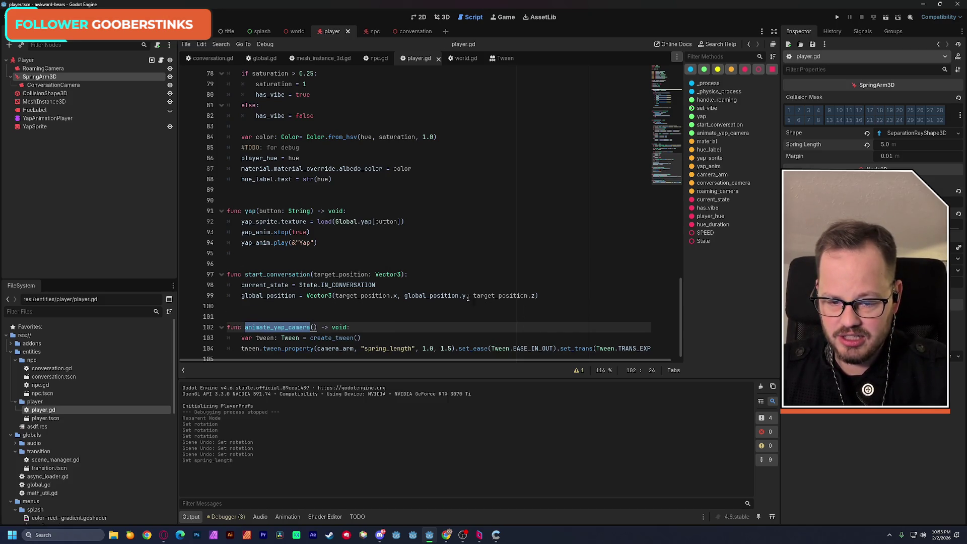
# Step: Call animate_yap_camera() in start_conversation after the global_position line
pyautogui.click(547, 296)
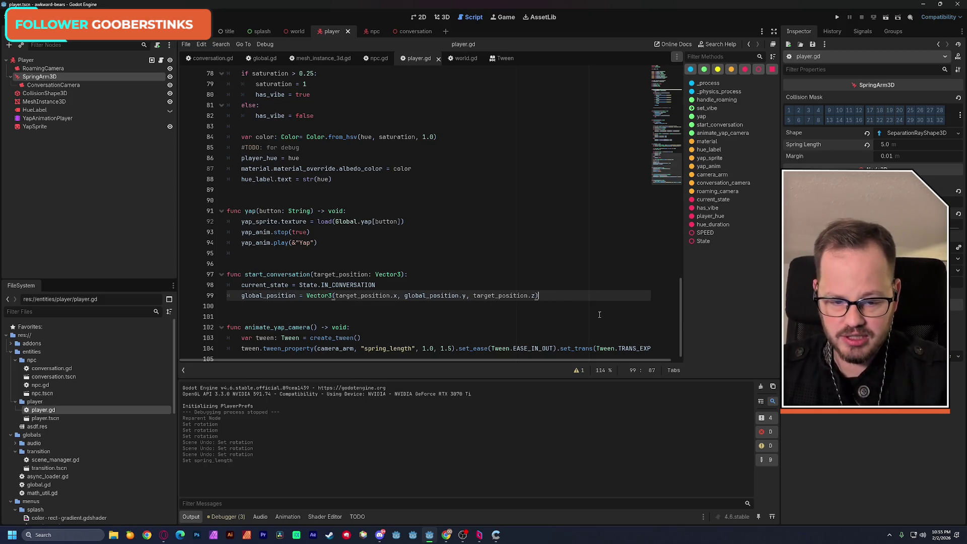
pyautogui.press('Return')
pyautogui.hotkey('ctrl', 'v')
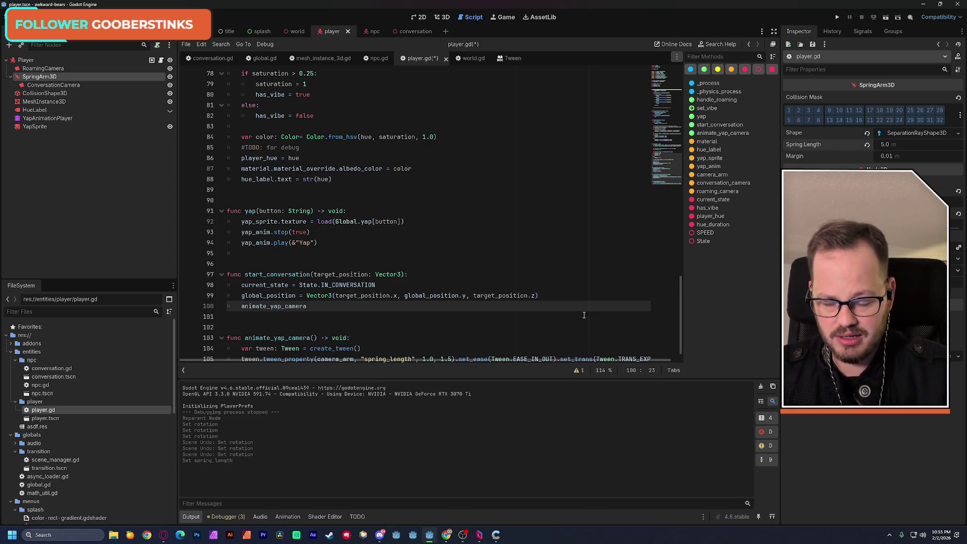
pyautogui.keyDown('ctrl'); pyautogui.click(262, 307); pyautogui.keyUp('ctrl')
pyautogui.hotkey('alt', 'Left')
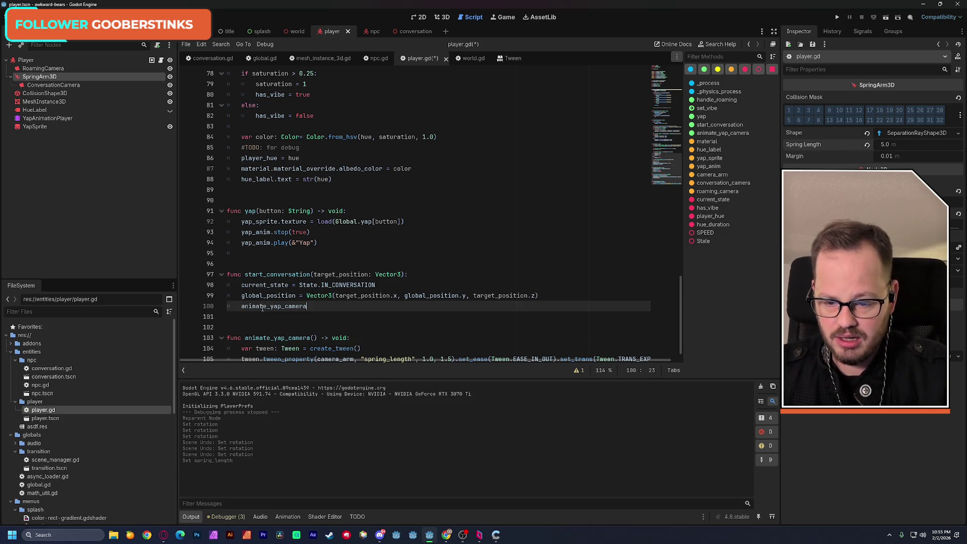
pyautogui.write('()')
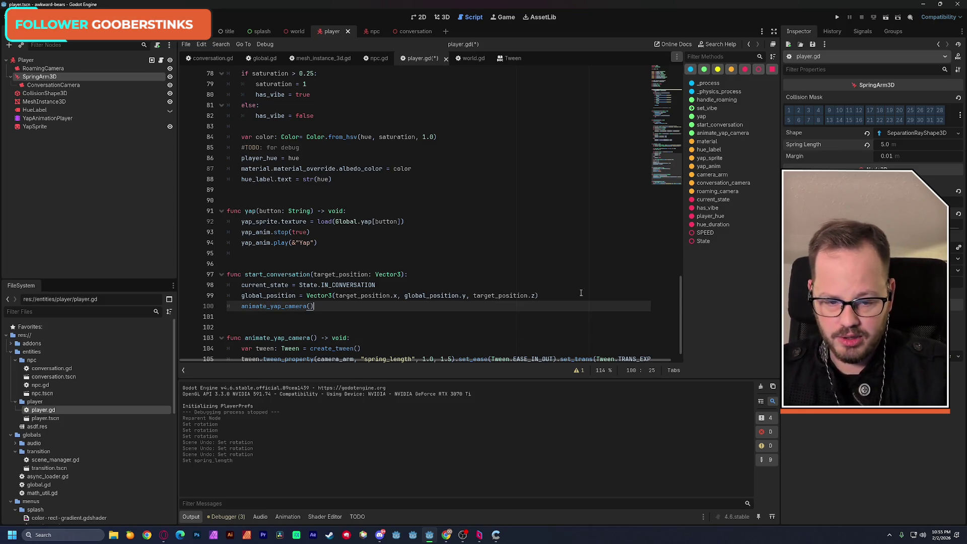
# Step: Add conversation_camera.current = true on line 100 and save the script
pyautogui.click(558, 293)
pyautogui.press('Return')
pyautogui.press('Return')
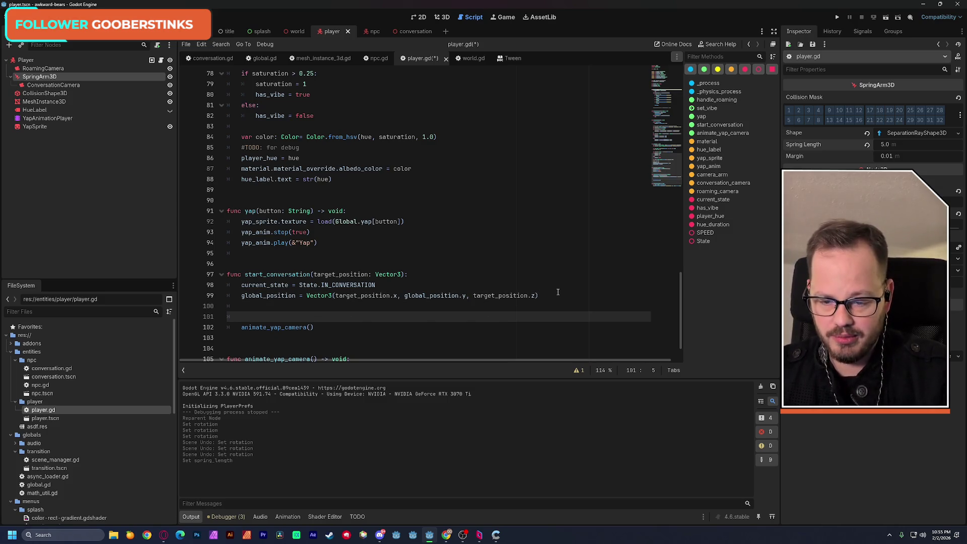
pyautogui.press('Up')
pyautogui.moveTo(666, 101); pyautogui.dragTo(666, 85)
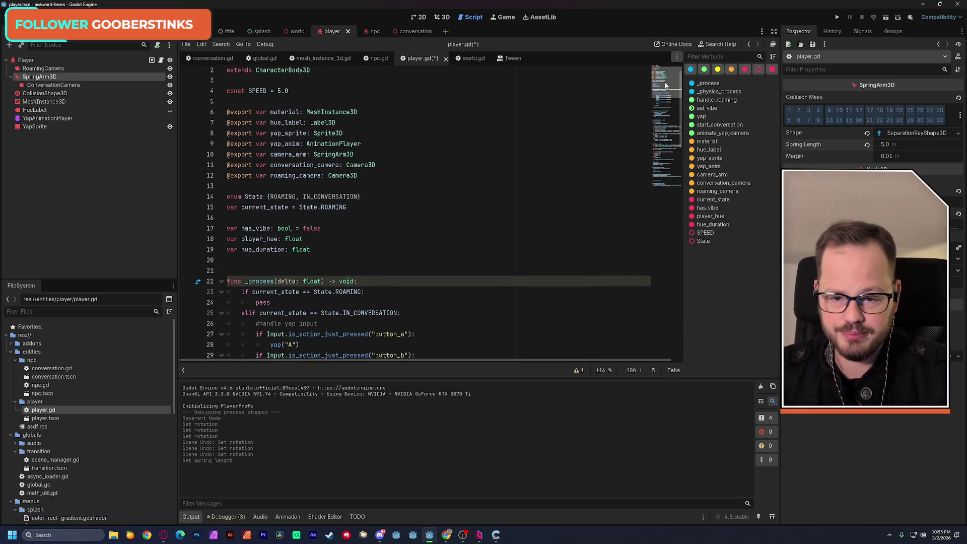
pyautogui.doubleClick(291, 165)
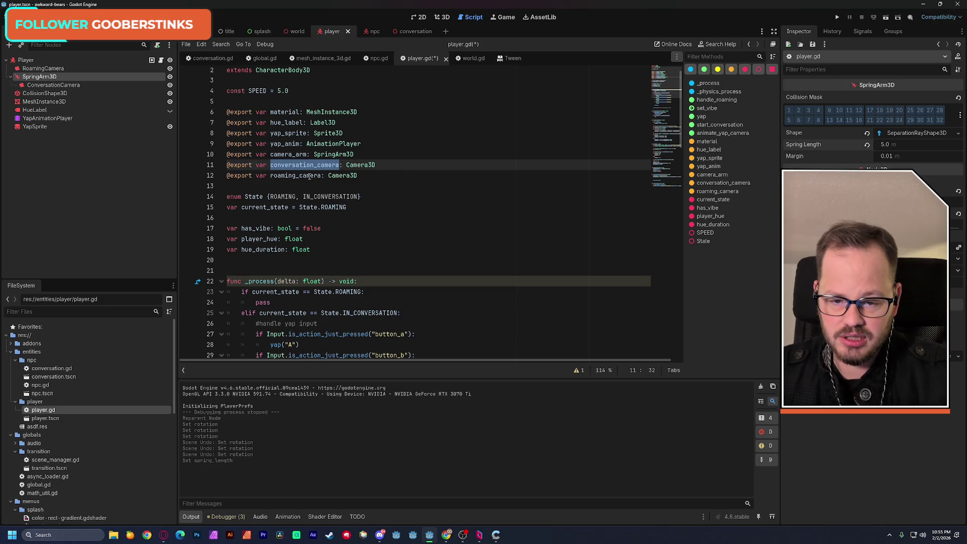
pyautogui.scroll(-20, 436, 197)
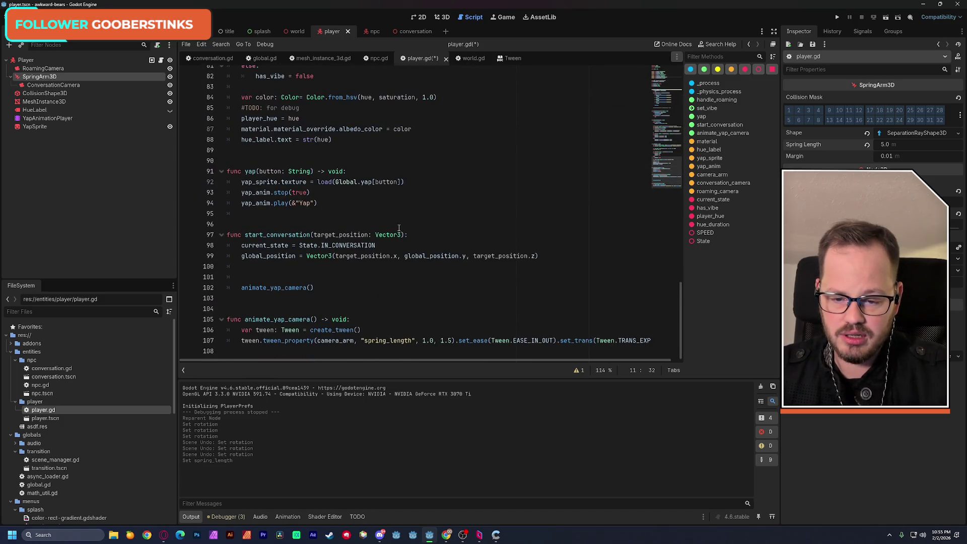
pyautogui.click(272, 268)
pyautogui.write('conversation_camera.')
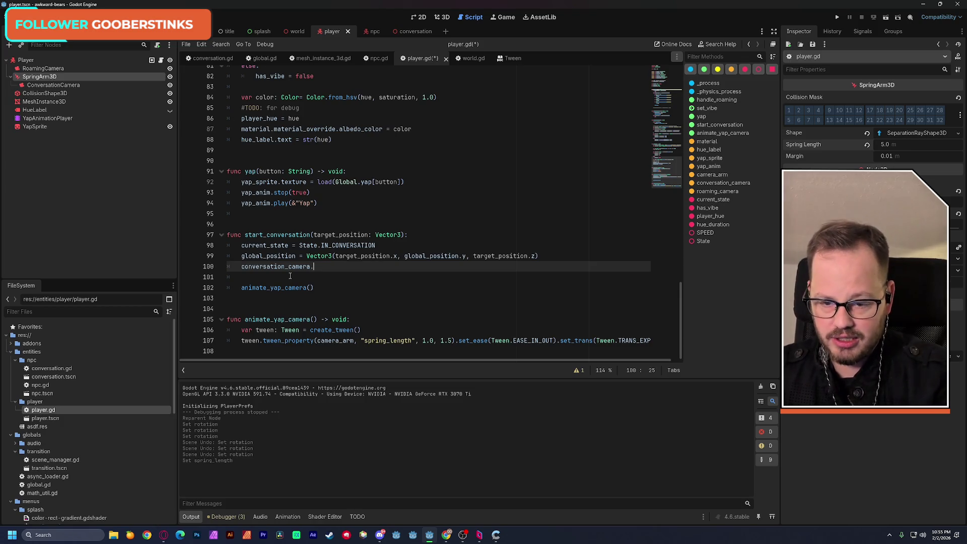
pyautogui.write('current = ')
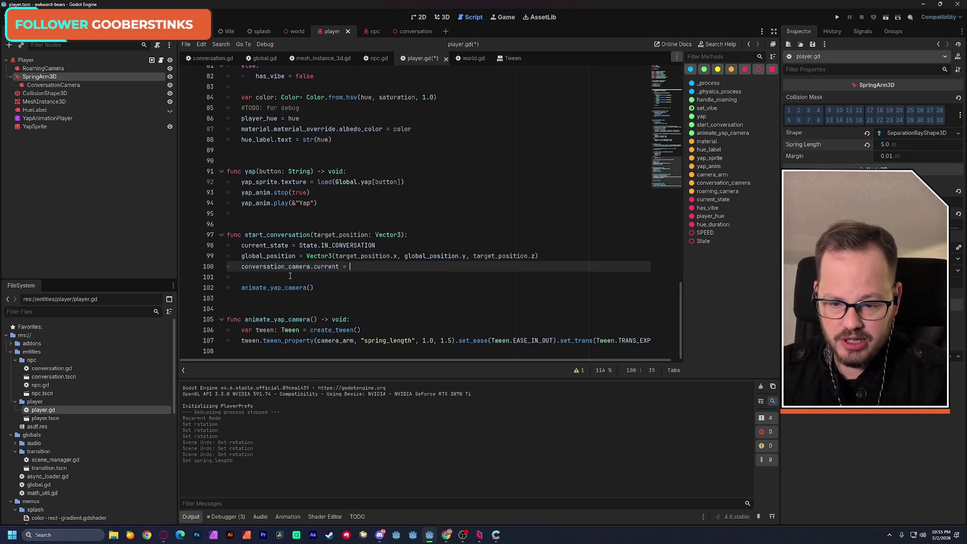
pyautogui.write('true')
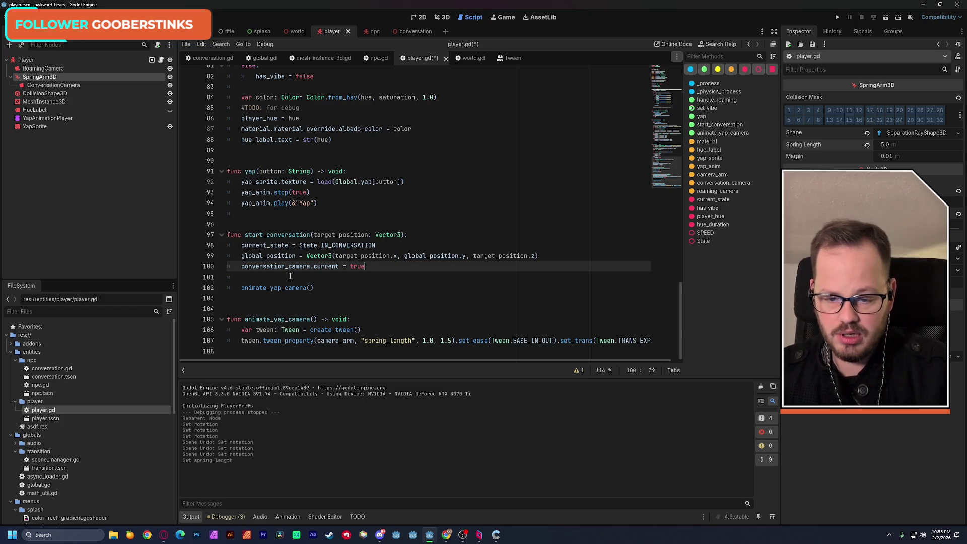
pyautogui.press('Delete')
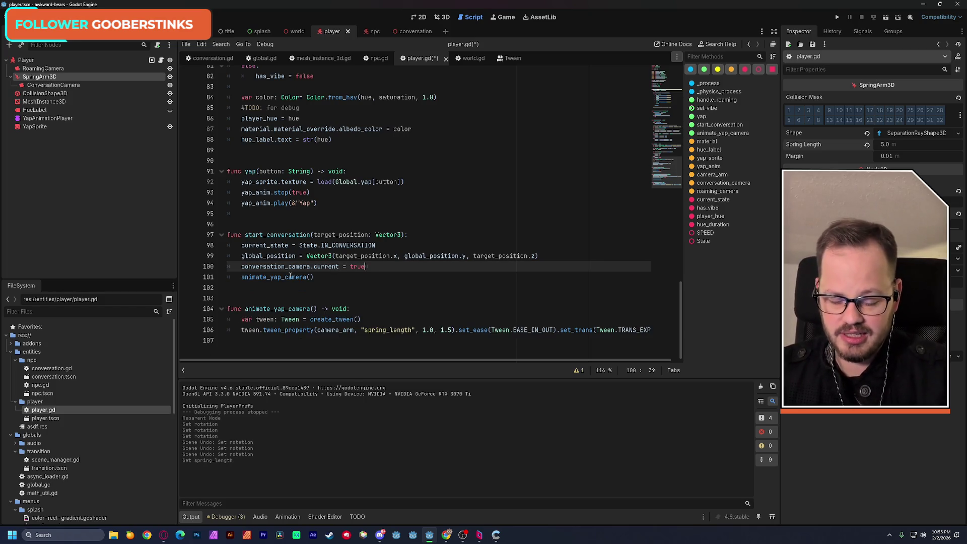
pyautogui.hotkey('ctrl', 's')
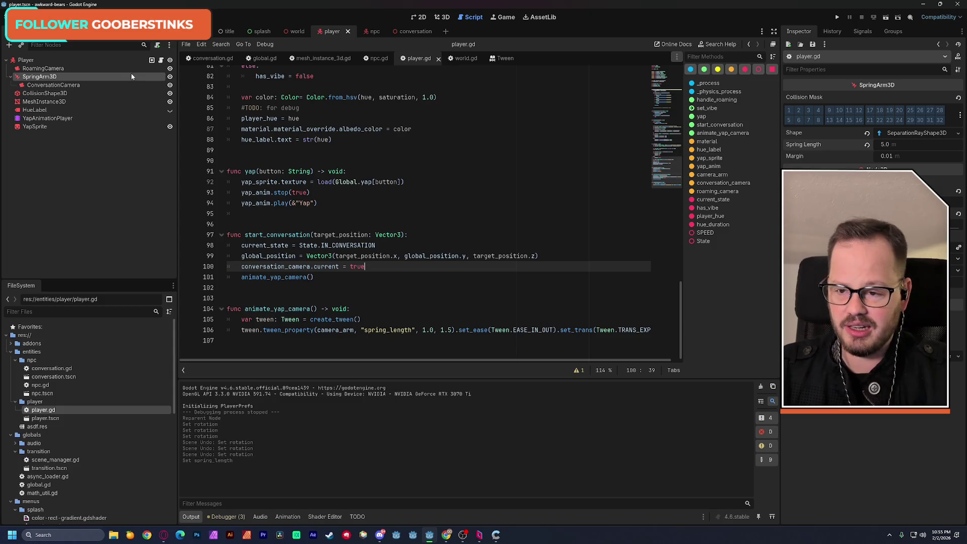
# Step: Check the RoamingCamera node, then launch a test run of the game
pyautogui.click(47, 69)
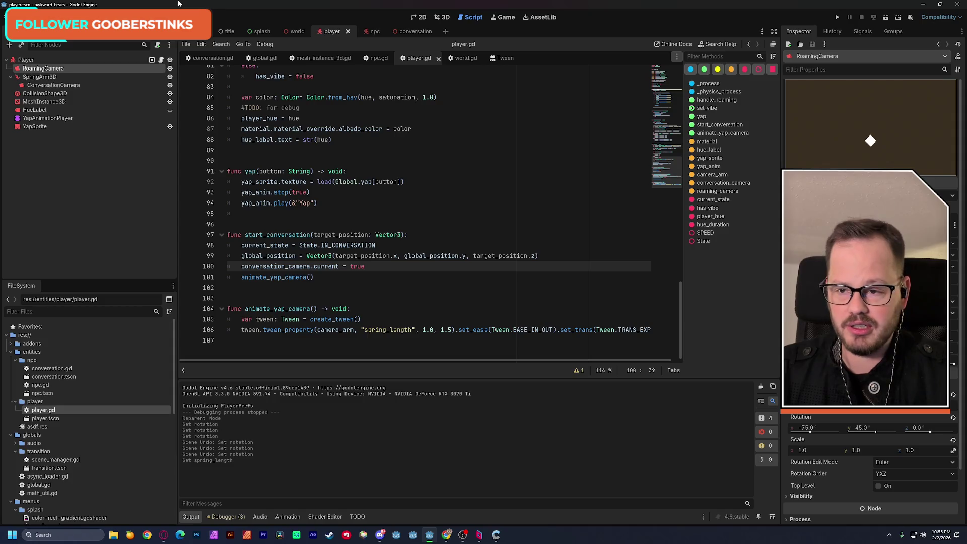
pyautogui.click(444, 18)
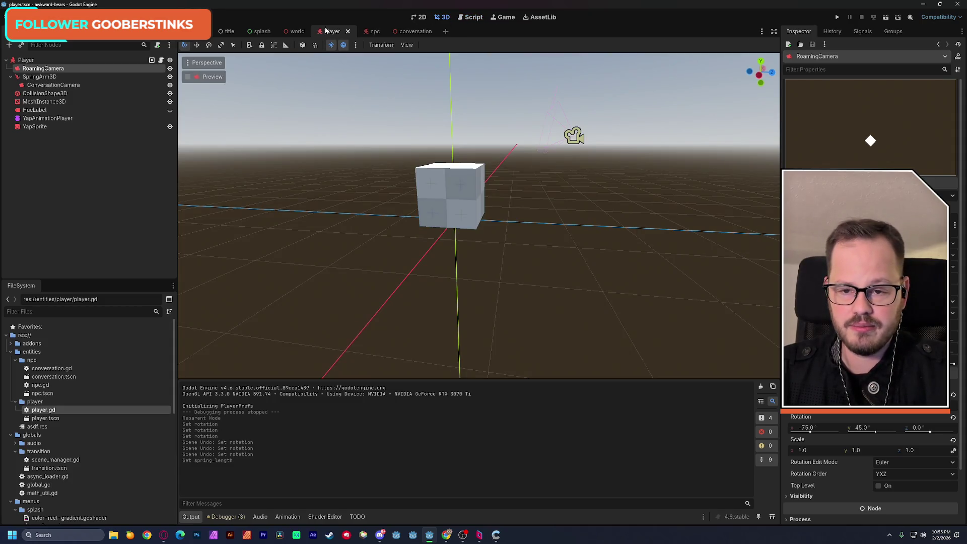
pyautogui.click(297, 31)
pyautogui.click(888, 17)
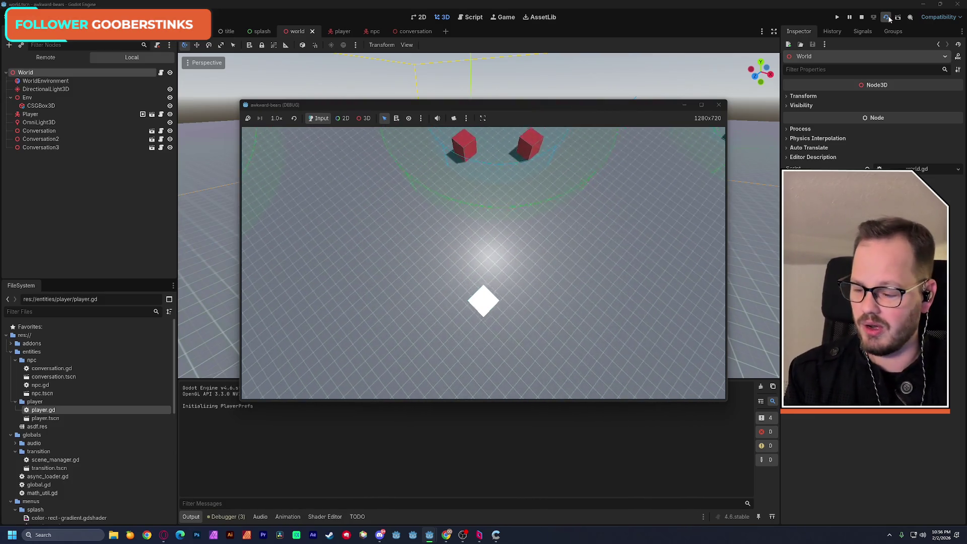
# Step: Walk the player into the NPC cubes and inspect the null tween-target error in Errors
pyautogui.press('a')
pyautogui.press('w')
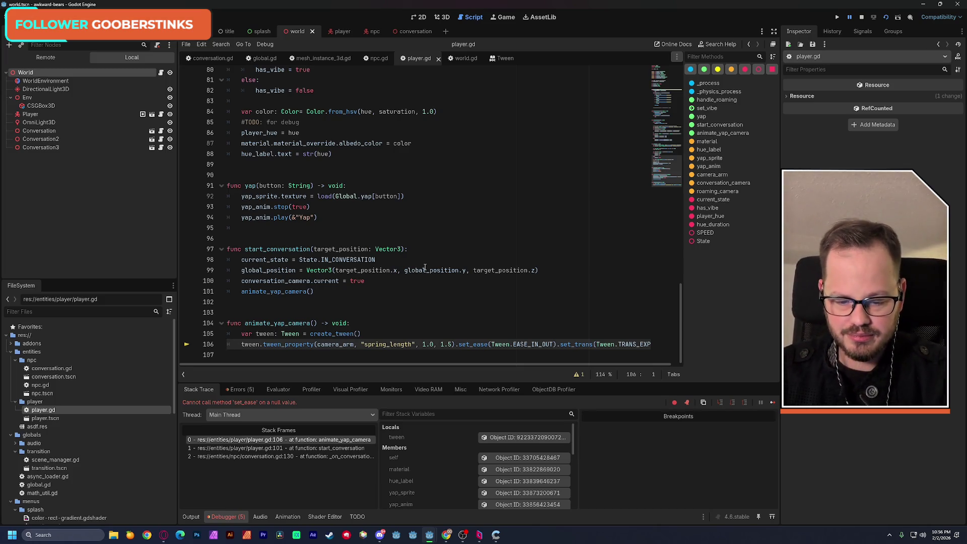
pyautogui.moveTo(424, 267)
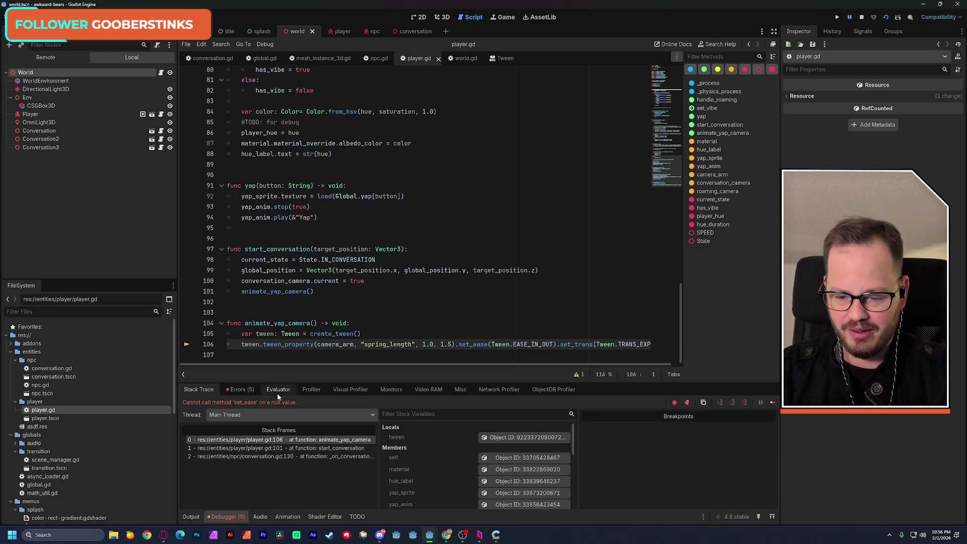
pyautogui.click(242, 390)
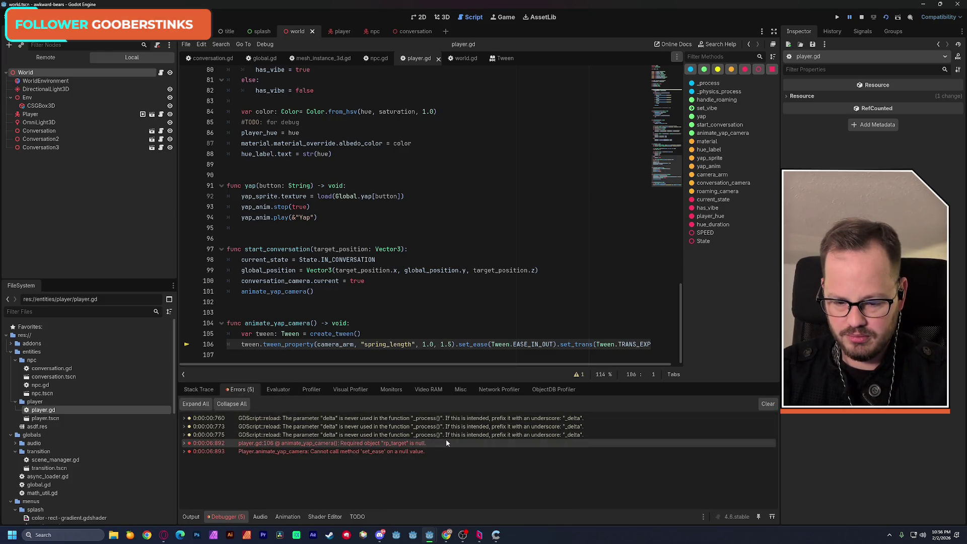
pyautogui.moveTo(446, 440)
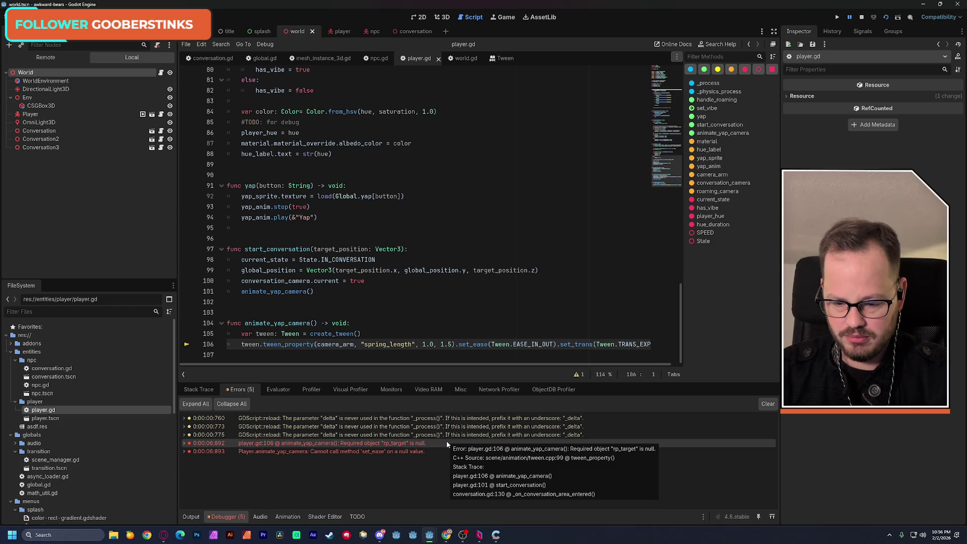
# Step: Stop the game, assign SpringArm3D to the Player's Camera Arm property and save
pyautogui.click(862, 17)
pyautogui.click(142, 114)
pyautogui.click(91, 67)
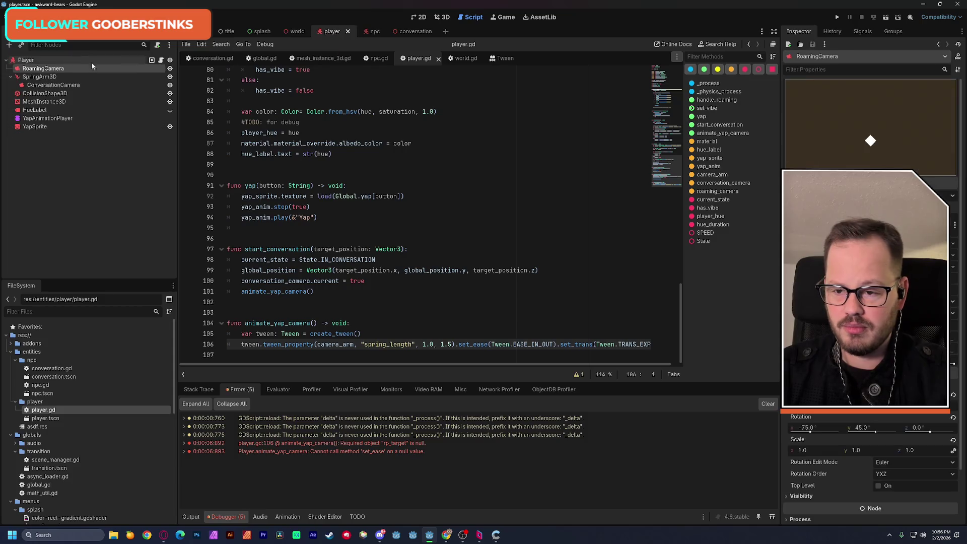
pyautogui.click(126, 60)
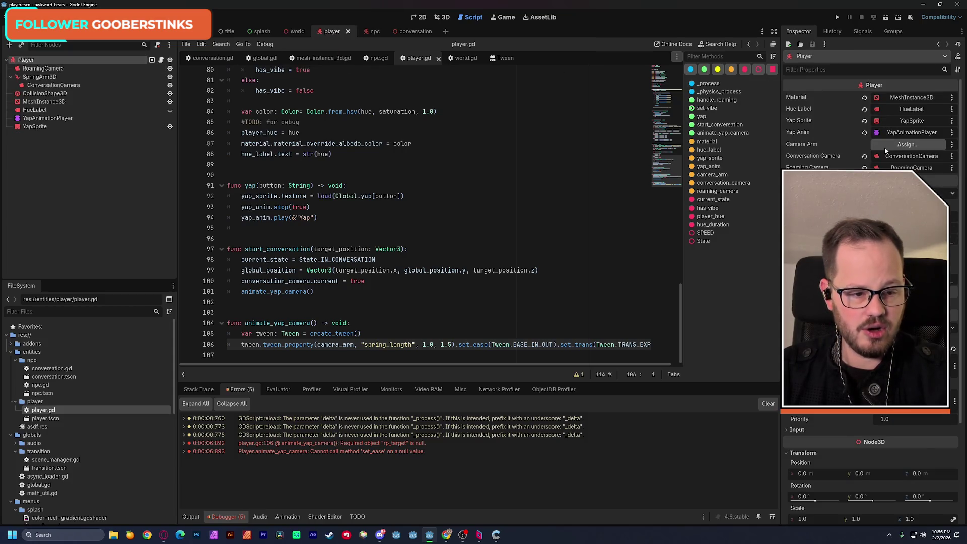
pyautogui.click(907, 144)
pyautogui.click(524, 186)
pyautogui.click(456, 395)
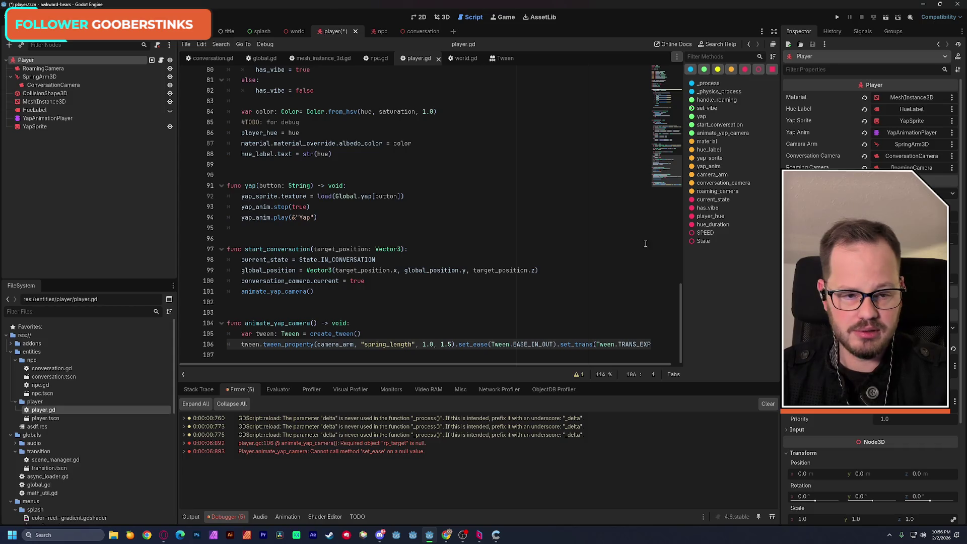
pyautogui.hotkey('ctrl', 's')
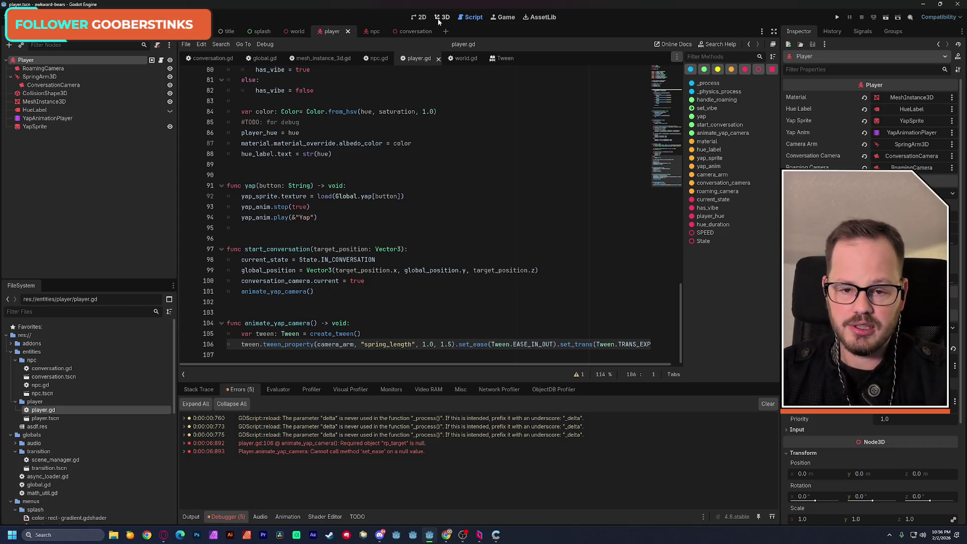
# Step: Run the game from the world scene to test the conversation camera, then stop it
pyautogui.click(297, 31)
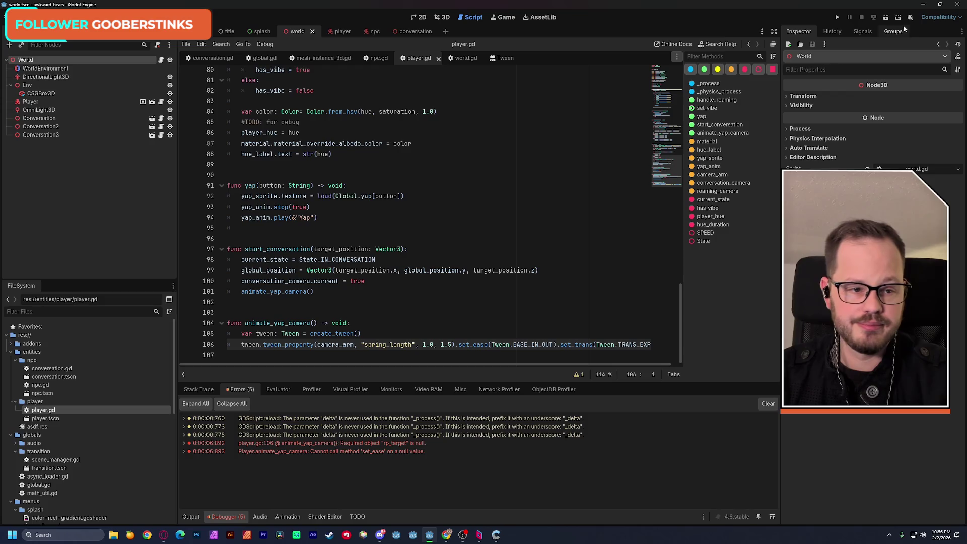
pyautogui.click(884, 19)
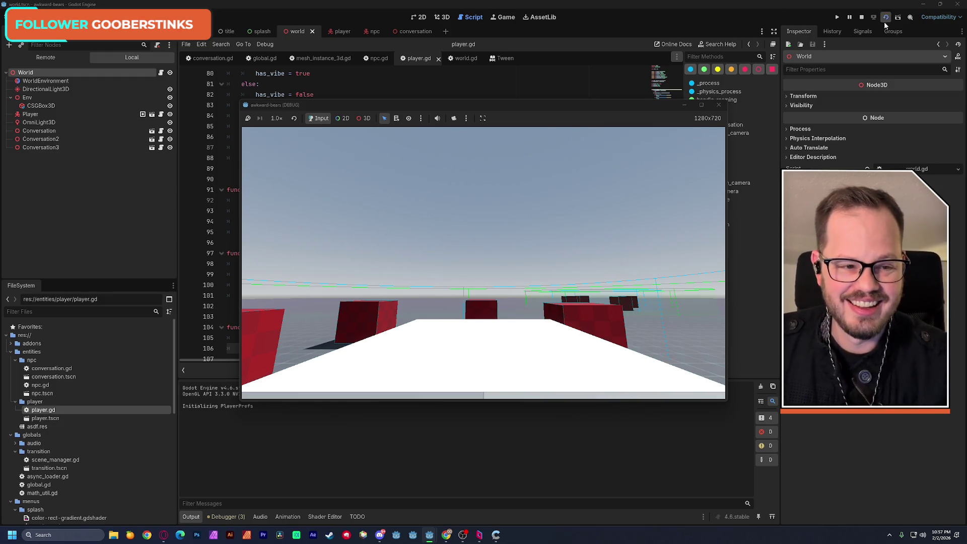
pyautogui.click(886, 19)
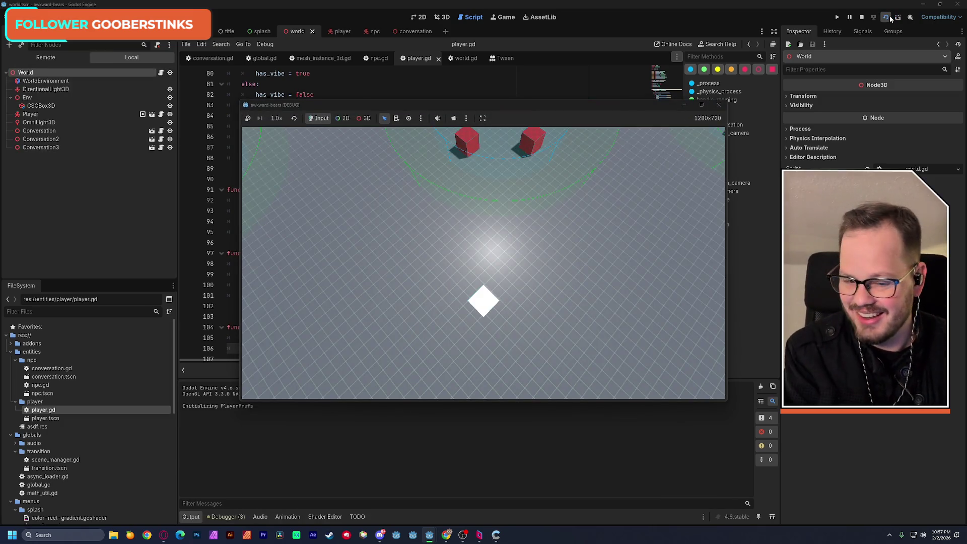
pyautogui.click(861, 17)
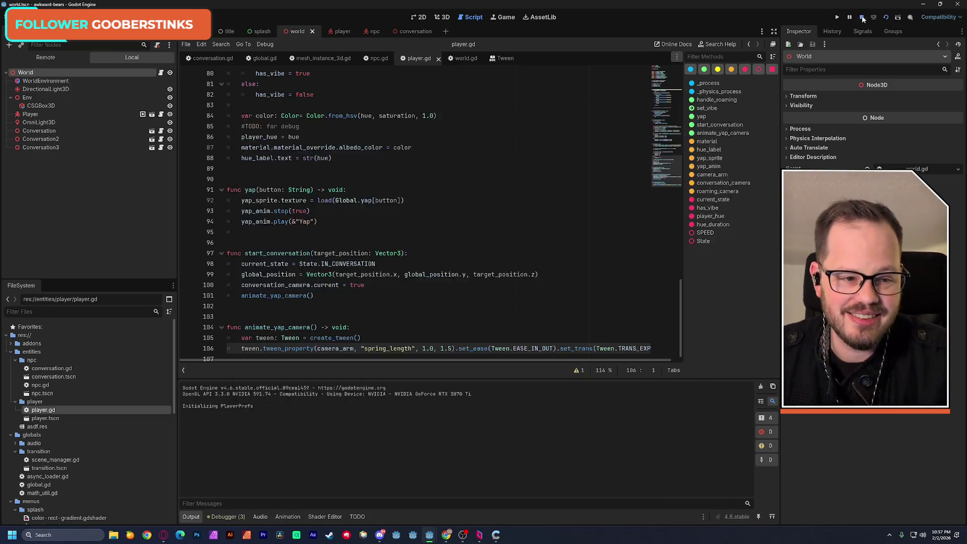
# Step: Change the tween's target spring length from 1.0 to 2.0 and test-run the game
pyautogui.doubleClick(424, 348)
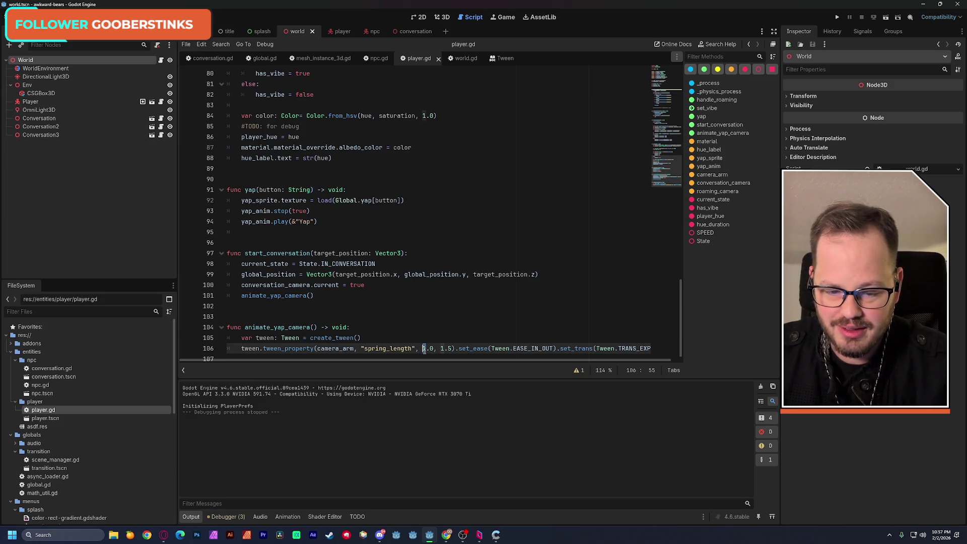
pyautogui.write('2')
pyautogui.click(413, 316)
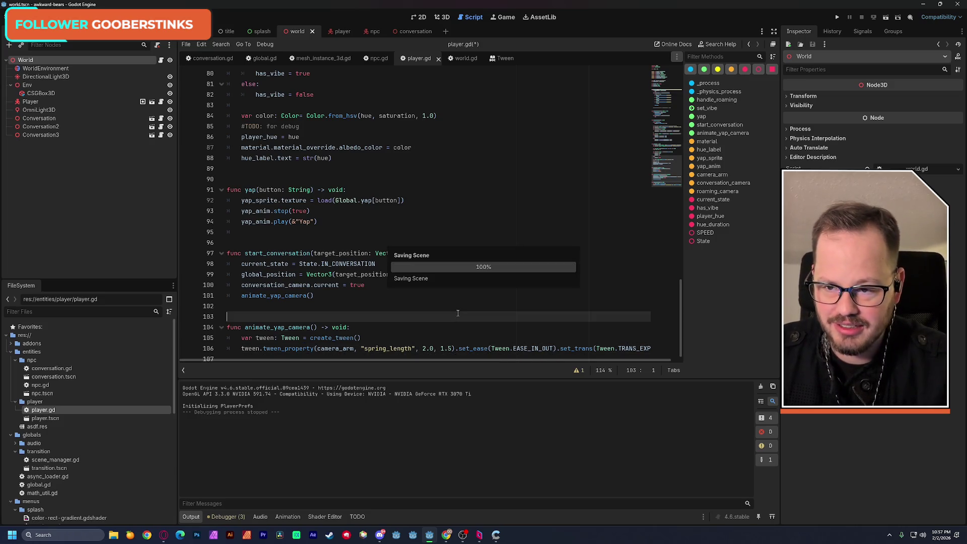
pyautogui.click(886, 16)
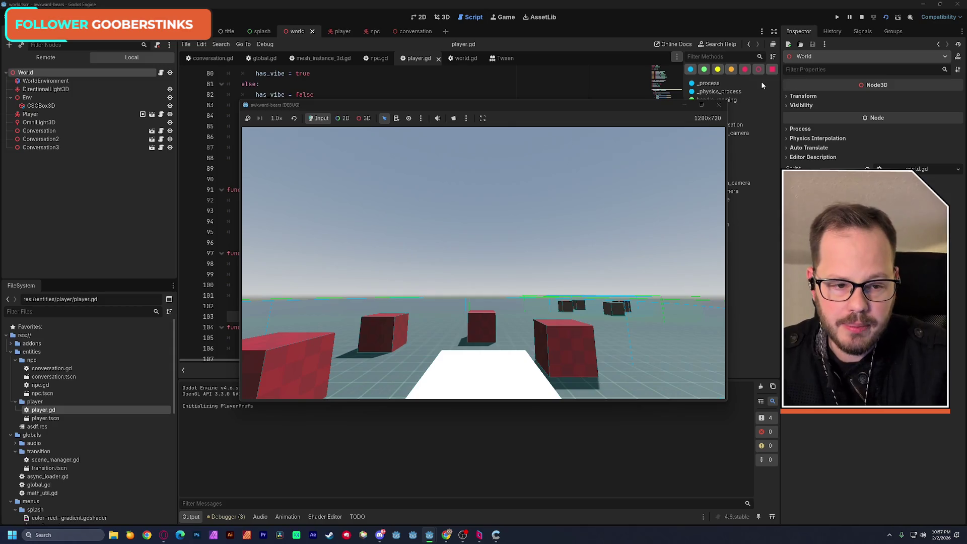
pyautogui.click(719, 105)
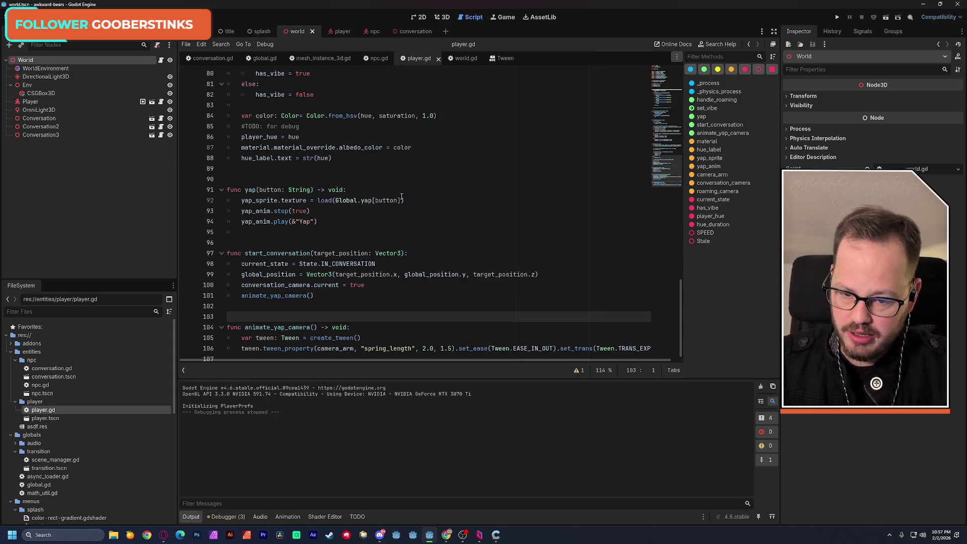
# Step: Change the tween duration from 1.5 to 3.0 seconds and start a new test run
pyautogui.scroll(-1, 500, 260)
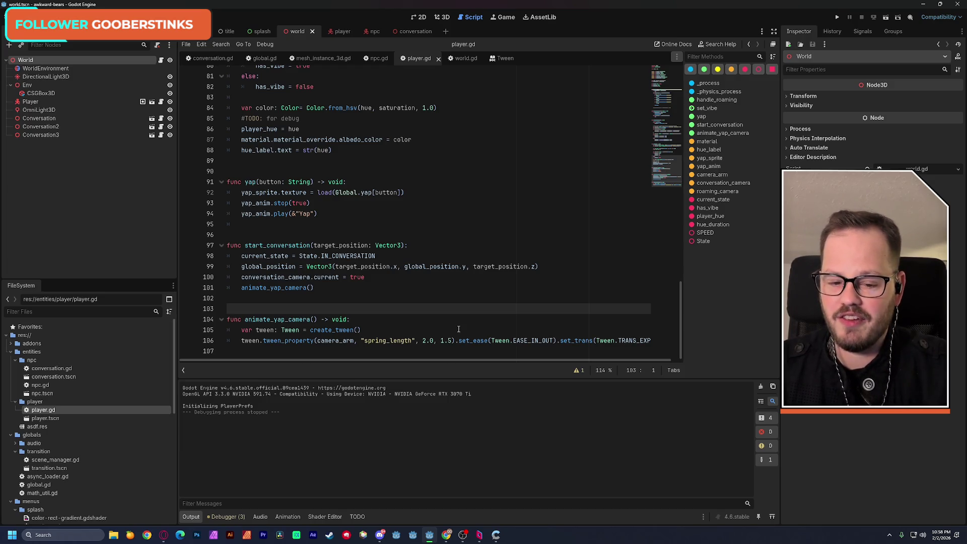
pyautogui.moveTo(452, 340); pyautogui.dragTo(444, 338)
pyautogui.press('BackSpace')
pyautogui.press('BackSpace')
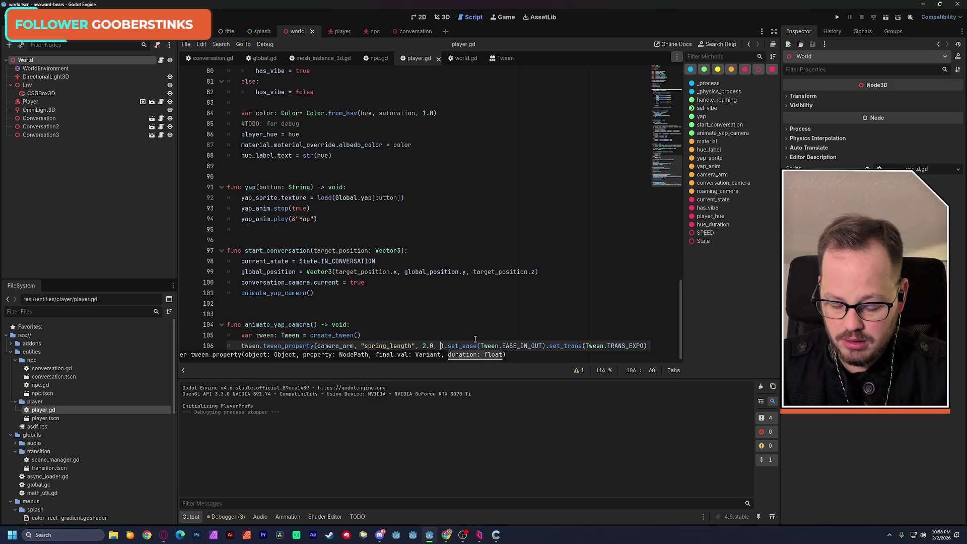
pyautogui.write('3.0')
pyautogui.click(454, 326)
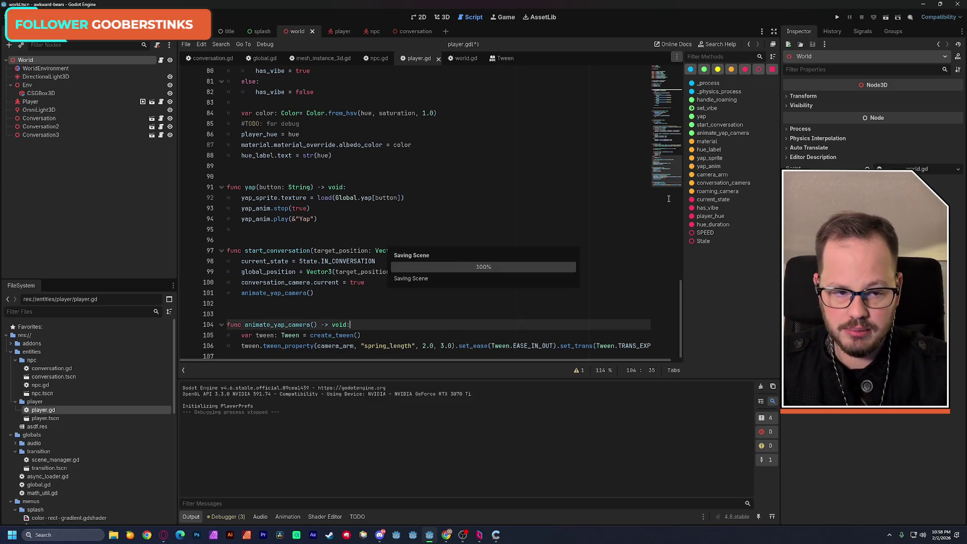
pyautogui.click(886, 17)
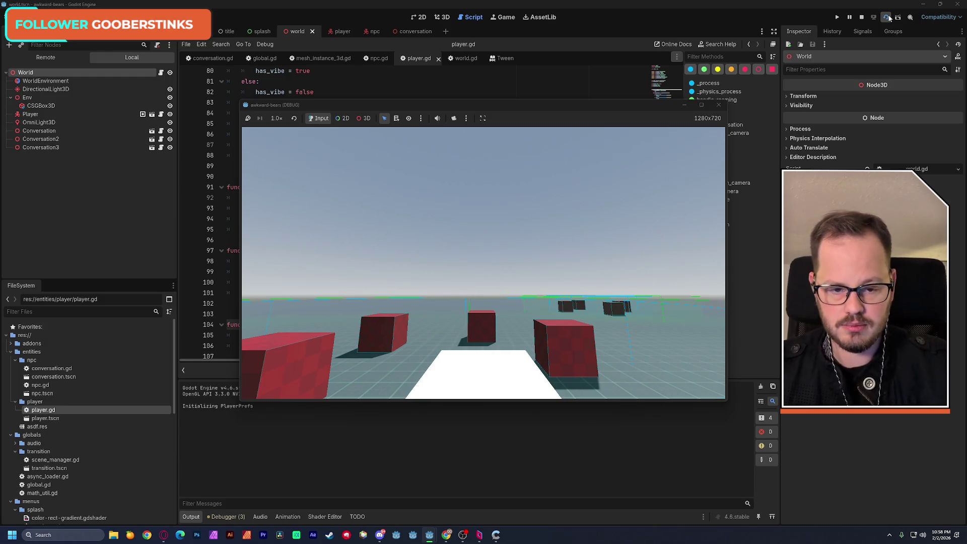
# Step: Stop the game and view the player scene in 3D, orbiting around the player cube
pyautogui.click(719, 105)
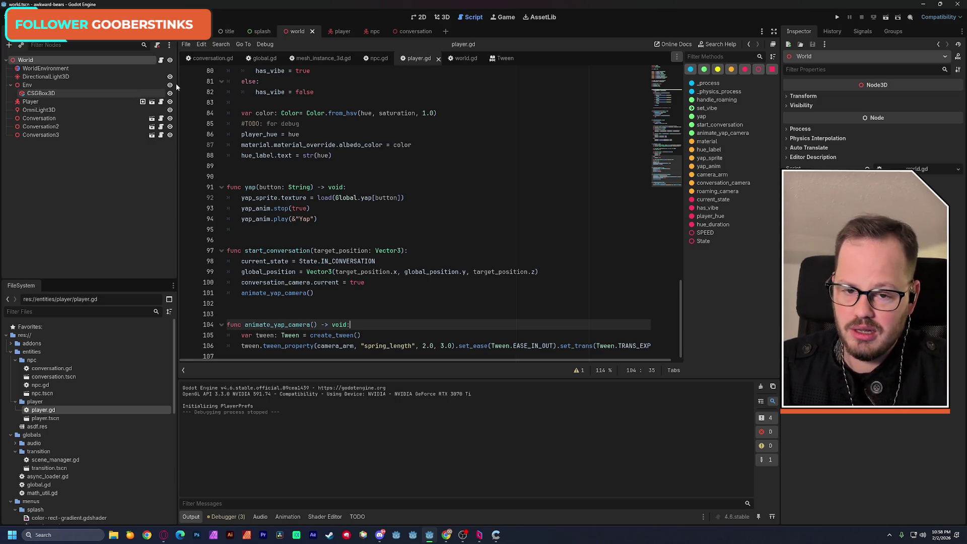
pyautogui.click(143, 102)
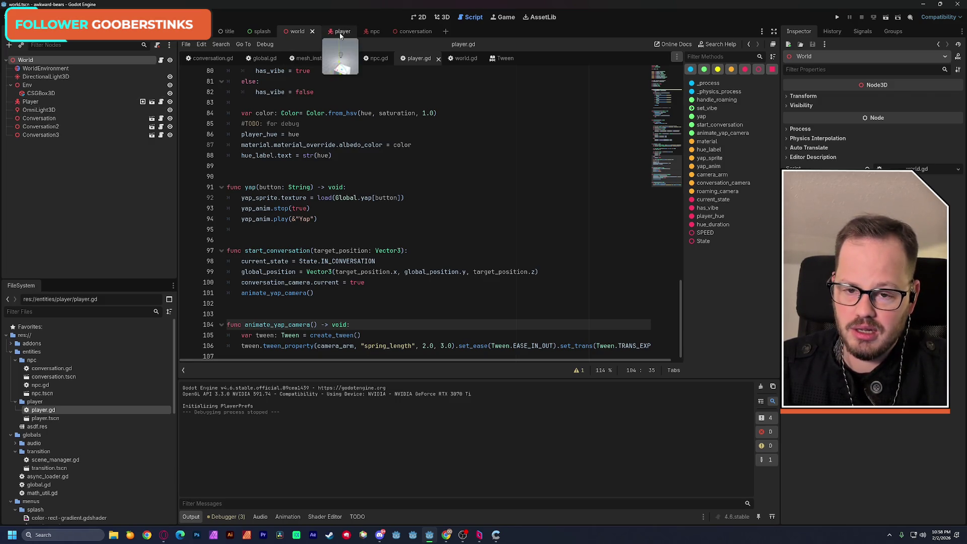
pyautogui.click(442, 17)
pyautogui.moveTo(452, 143)
pyautogui.mouseDown(button='middle')
pyautogui.moveTo(439, 161)
pyautogui.moveTo(413, 162)
pyautogui.moveTo(465, 175)
pyautogui.mouseUp(button='middle')
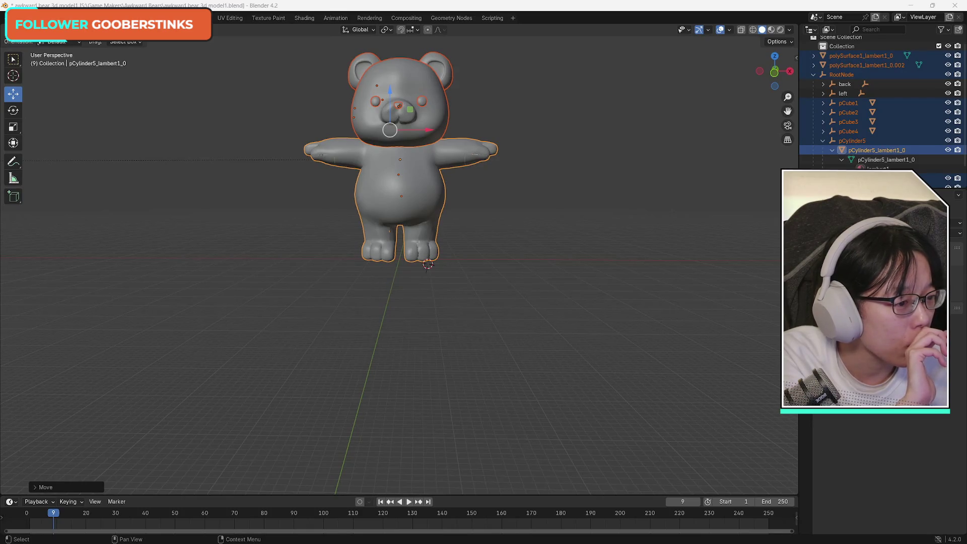
# Step: Bring the 'blender 4.2 cant find pose mode' search results over Blender, nudged slightly right
pyautogui.hotkey('alt', 'Tab')
pyautogui.moveTo(850, 62); pyautogui.dragTo(894, 62)
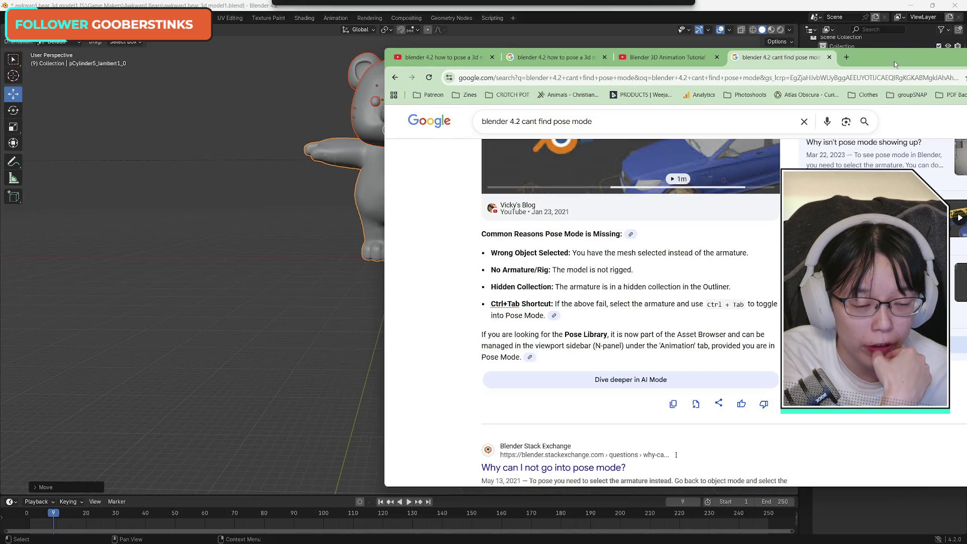
# Step: Read the AI Overview on why Pose Mode is missing, then return to the bear in Blender
pyautogui.scroll(3, 796, 416)
pyautogui.scroll(2, 797, 416)
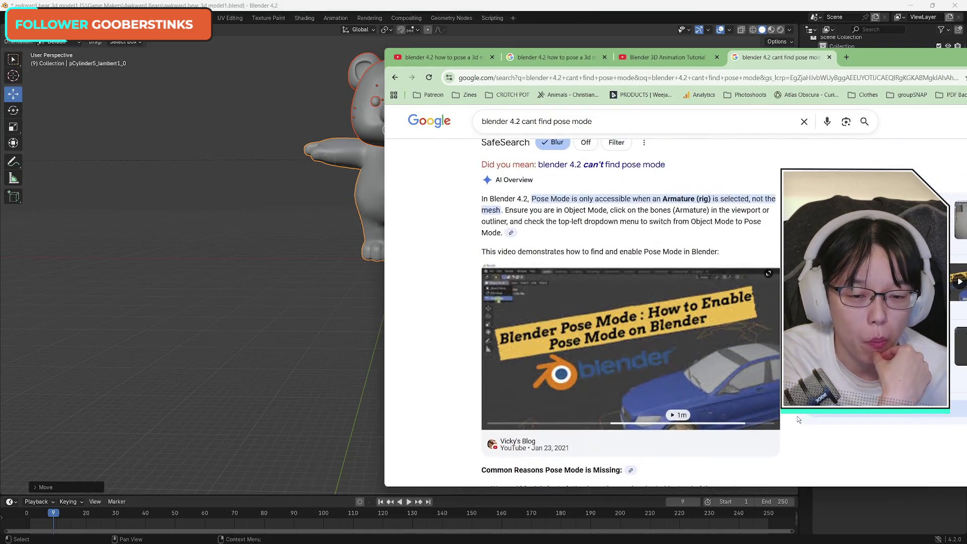
pyautogui.scroll(-2, 797, 416)
pyautogui.scroll(2, 801, 414)
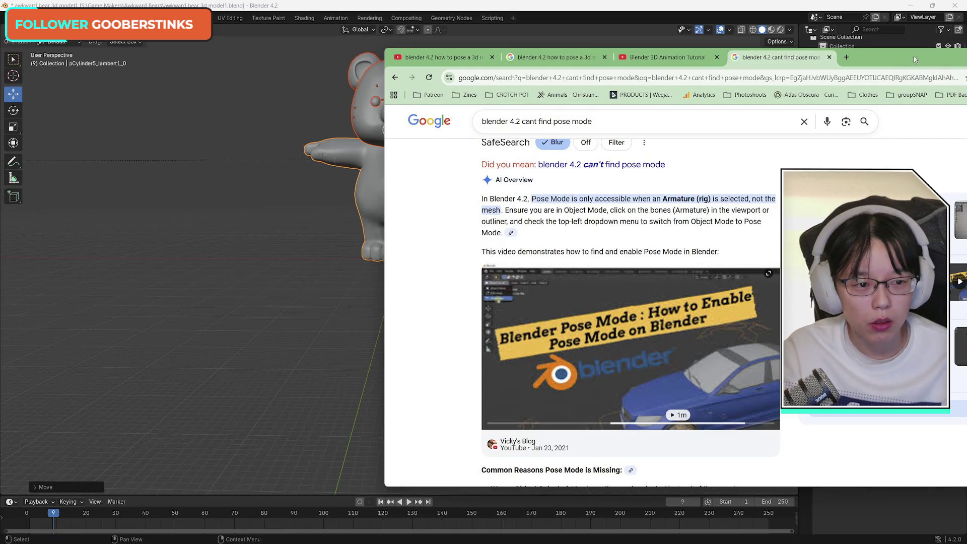
pyautogui.hotkey('alt', 'Tab')
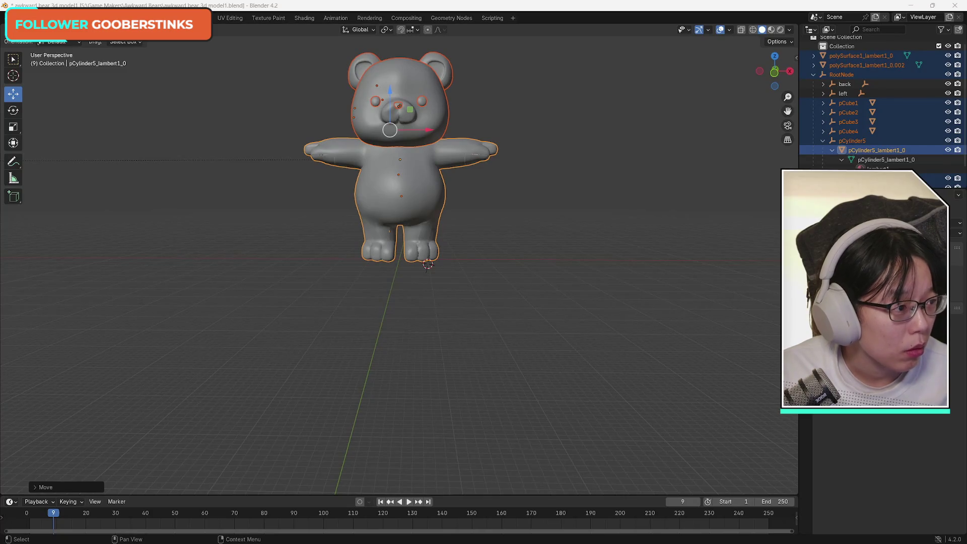
# Step: Replay the Pose Mode video from about 0:20 with the browser shifted left, then pause it
pyautogui.hotkey('alt', 'Tab')
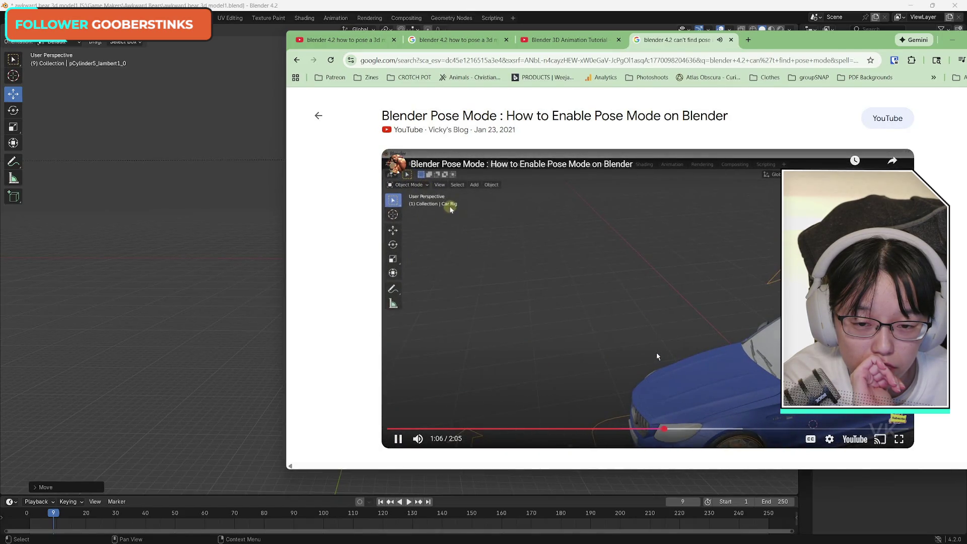
pyautogui.click(466, 428)
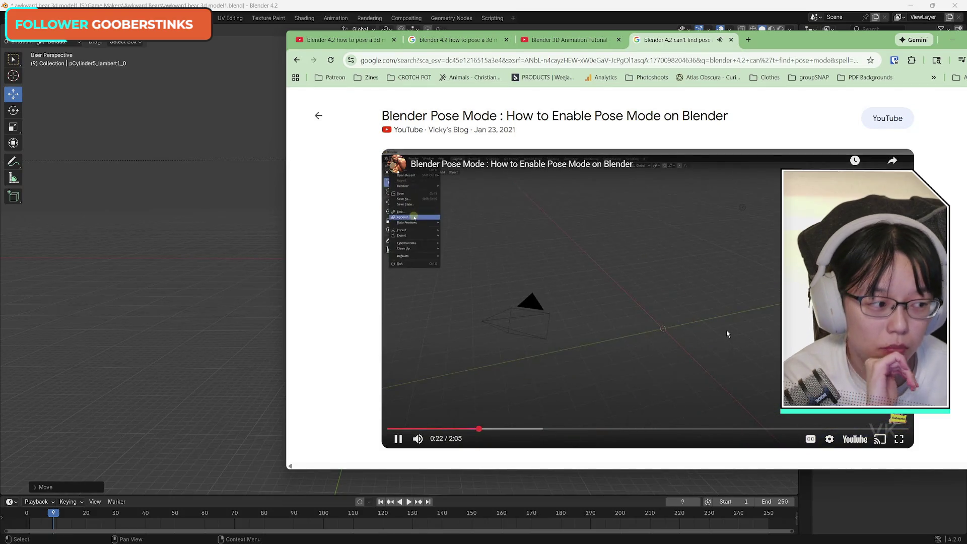
pyautogui.moveTo(786, 39); pyautogui.dragTo(685, 41)
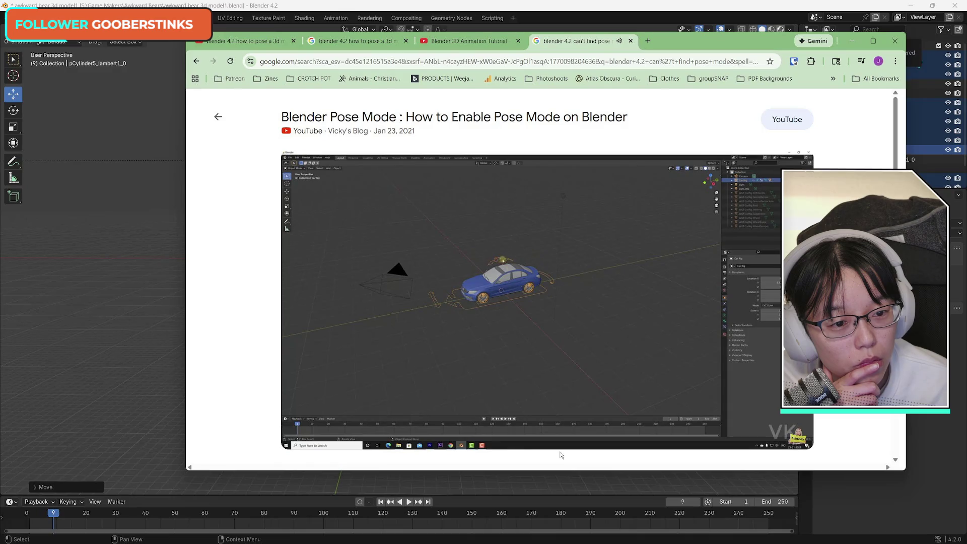
pyautogui.click(524, 352)
# Step: Collapse RootNode and polySurface1_lambert1_0.002 in the Outliner, then select only polySurface1_lambert1_0
pyautogui.click(852, 41)
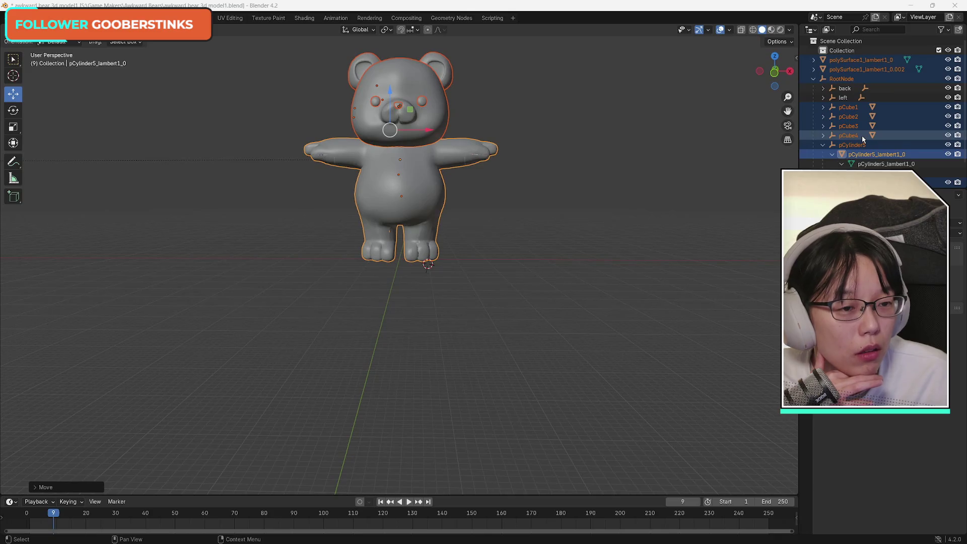
pyautogui.scroll(-2, 863, 135)
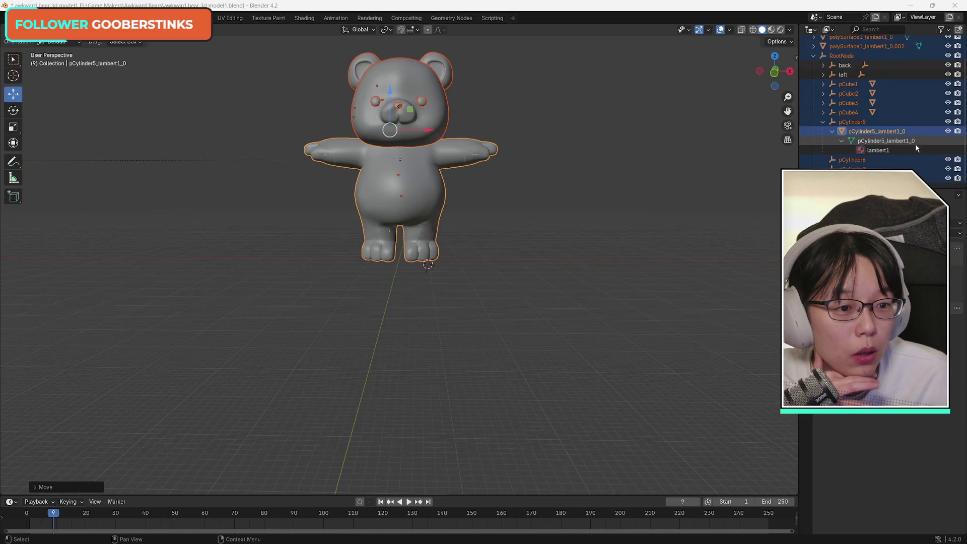
pyautogui.scroll(2, 881, 160)
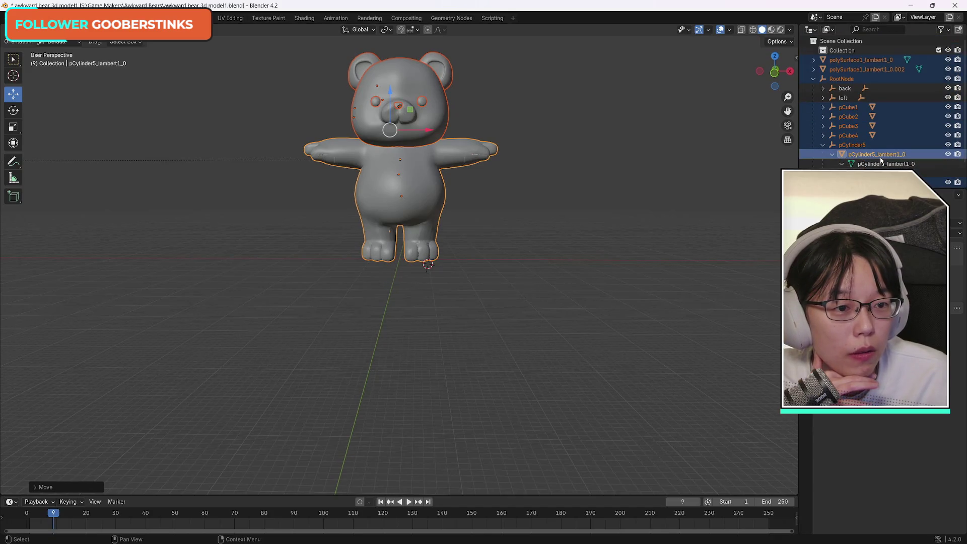
pyautogui.click(814, 79)
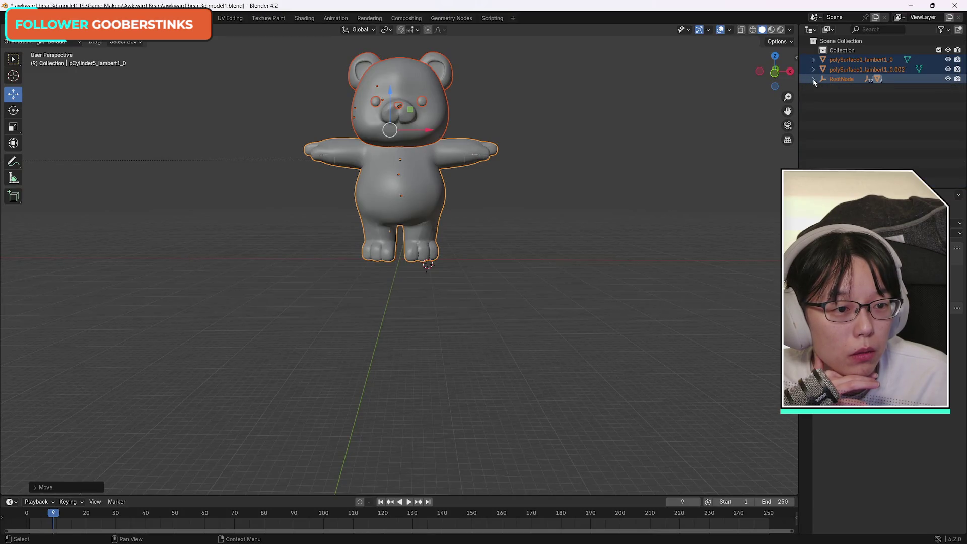
pyautogui.click(814, 70)
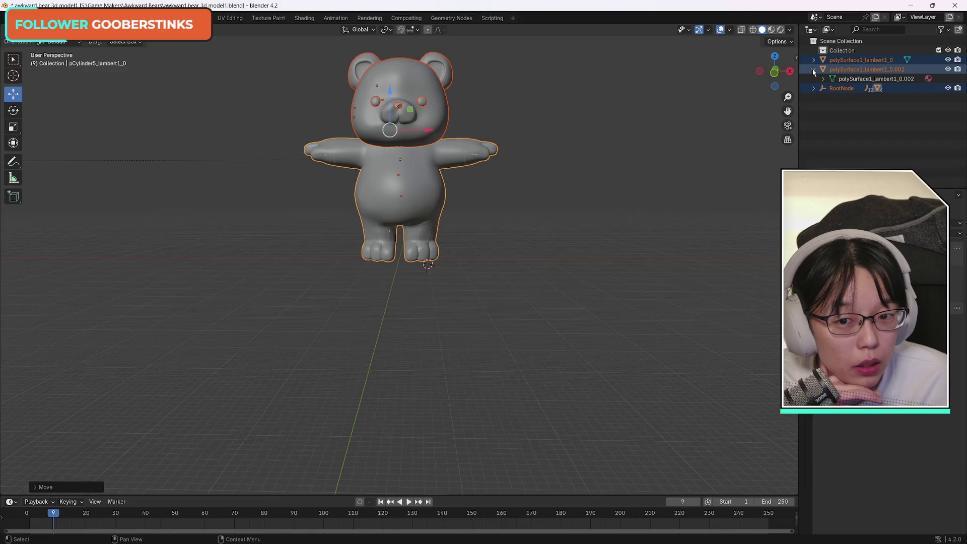
pyautogui.click(814, 70)
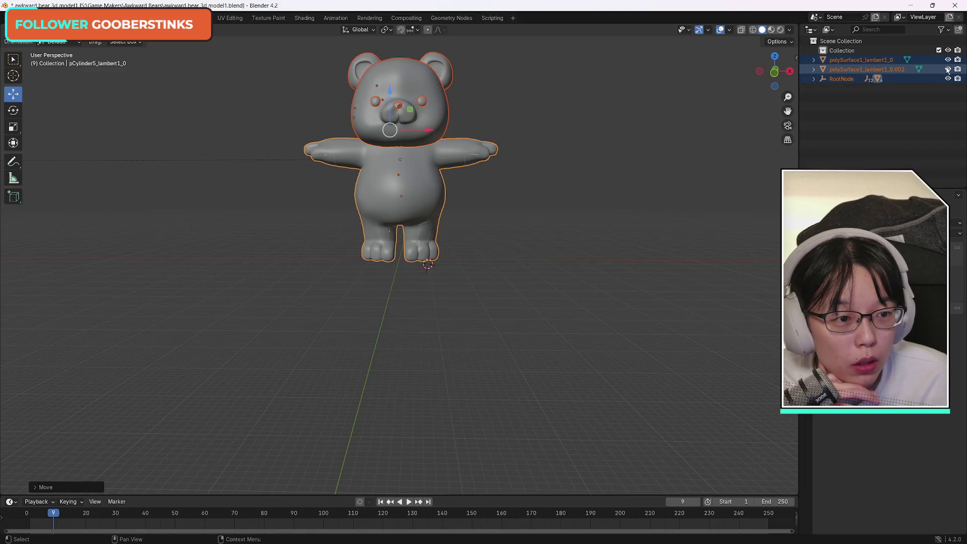
pyautogui.click(862, 61)
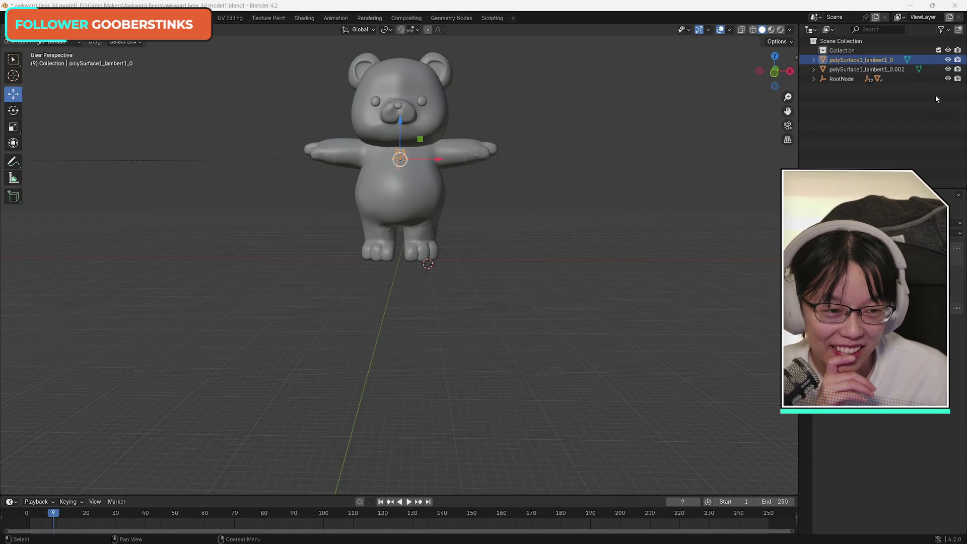
# Step: Delete the polySurface1_lambert1_0 mesh
pyautogui.click(906, 111)
pyautogui.click(873, 61)
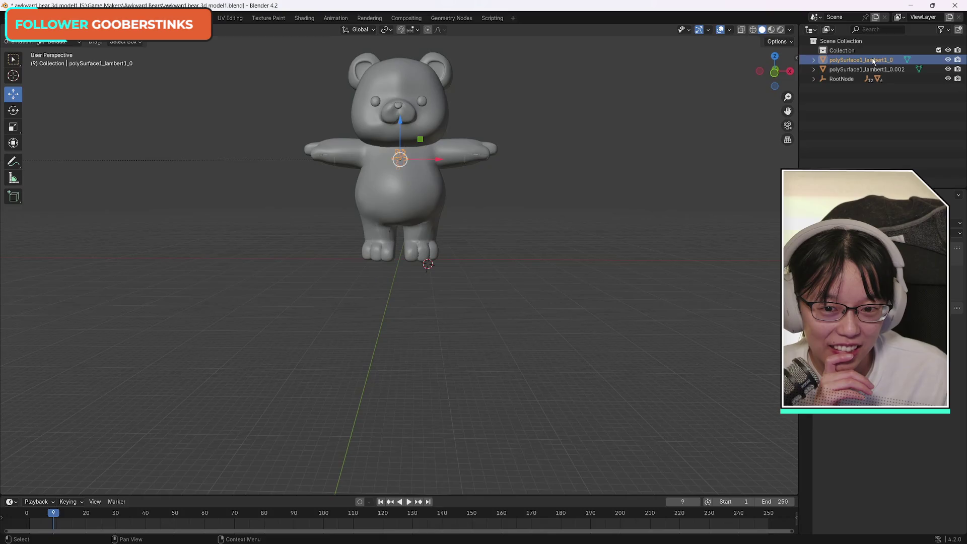
pyautogui.press('Delete')
# Step: Expand and collapse polySurface1_lambert1_0.002 and RootNode to inspect the remaining hierarchy
pyautogui.click(869, 61)
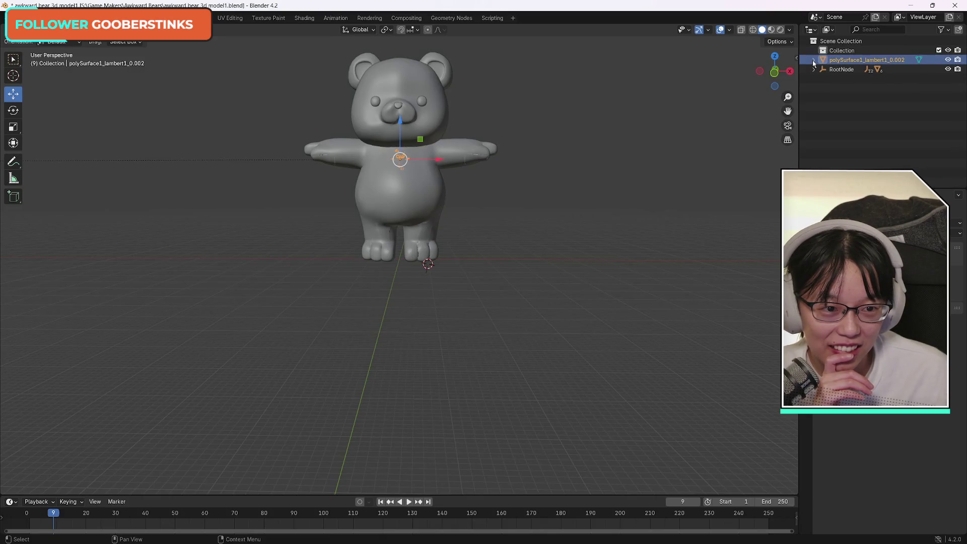
pyautogui.click(814, 60)
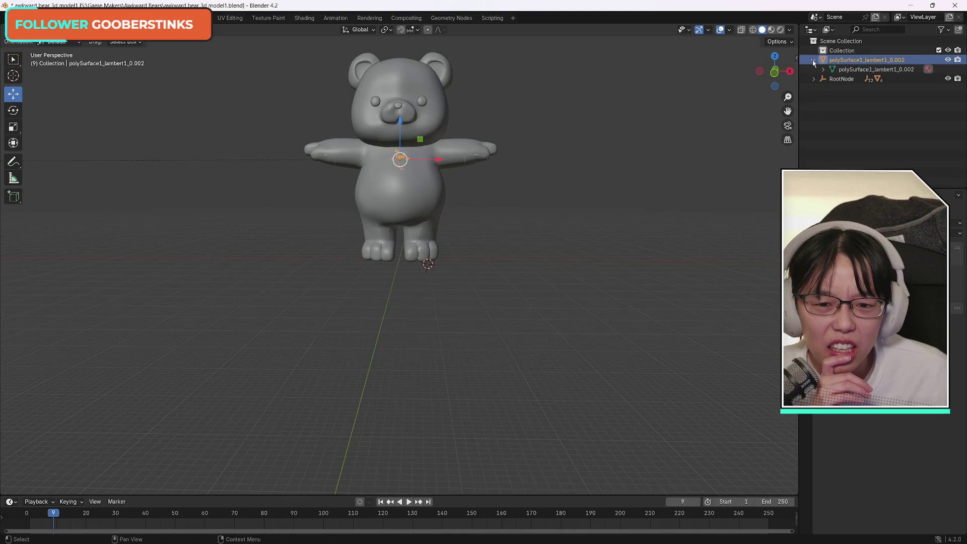
pyautogui.click(813, 60)
pyautogui.click(814, 70)
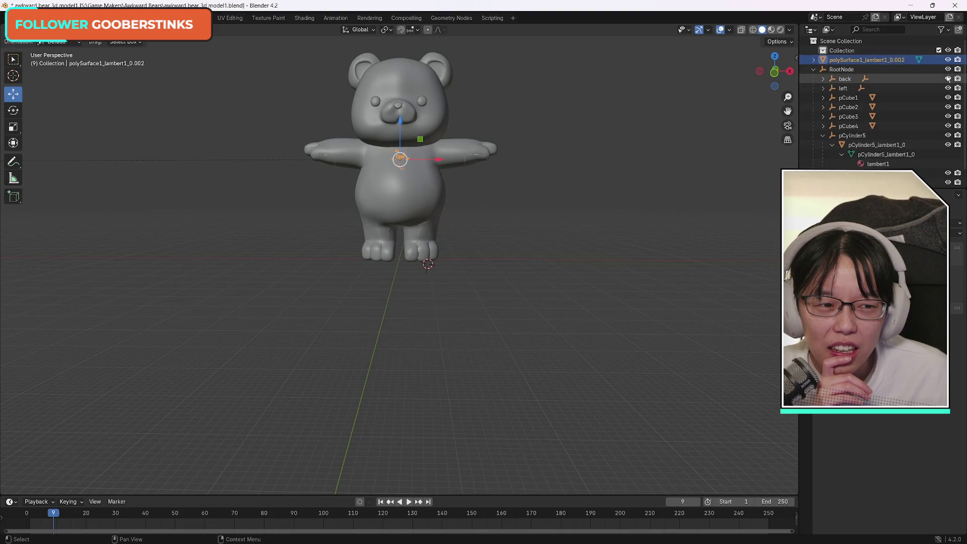
pyautogui.click(814, 69)
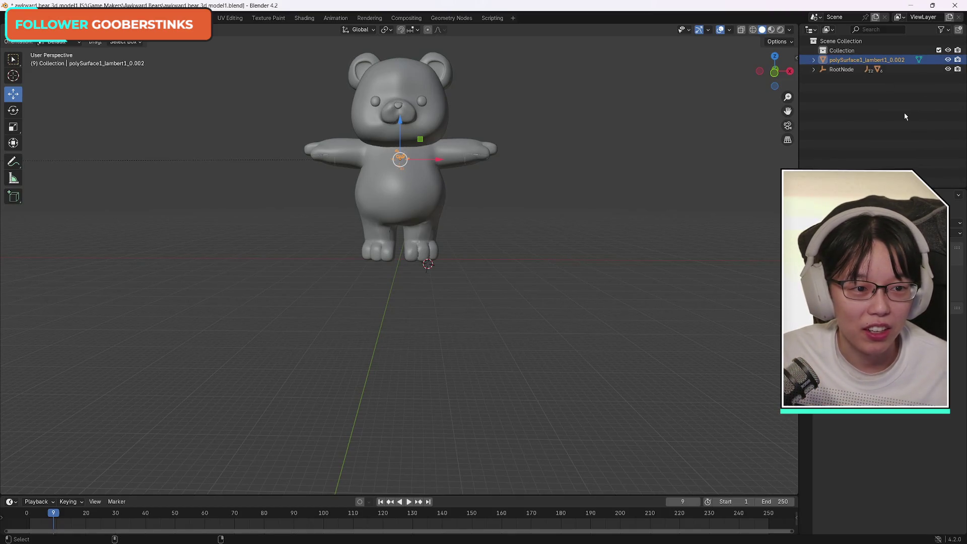
# Step: Undo to restore polySurface1_lambert1_0, clear the selection, and bring up the YouTube posing tutorial
pyautogui.click(897, 118)
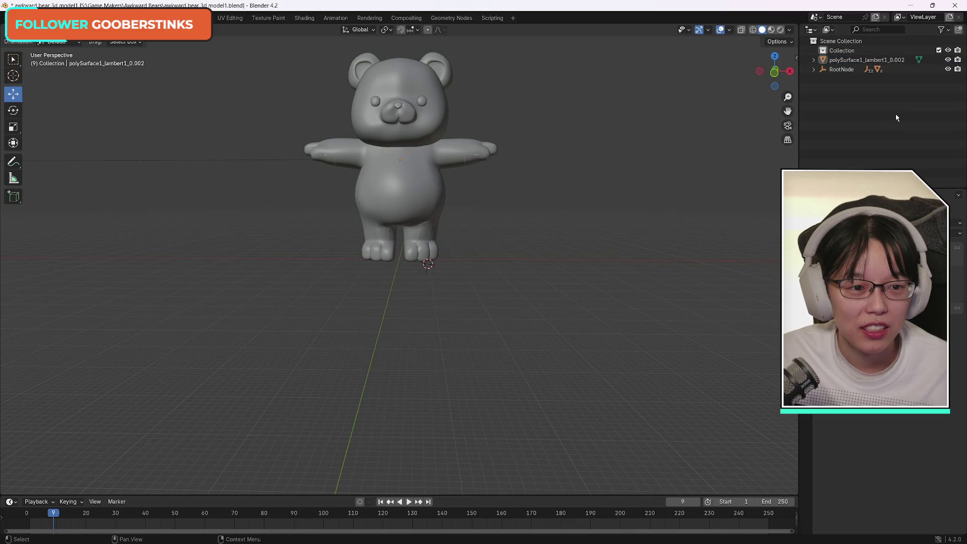
pyautogui.press('a')
pyautogui.click(662, 183)
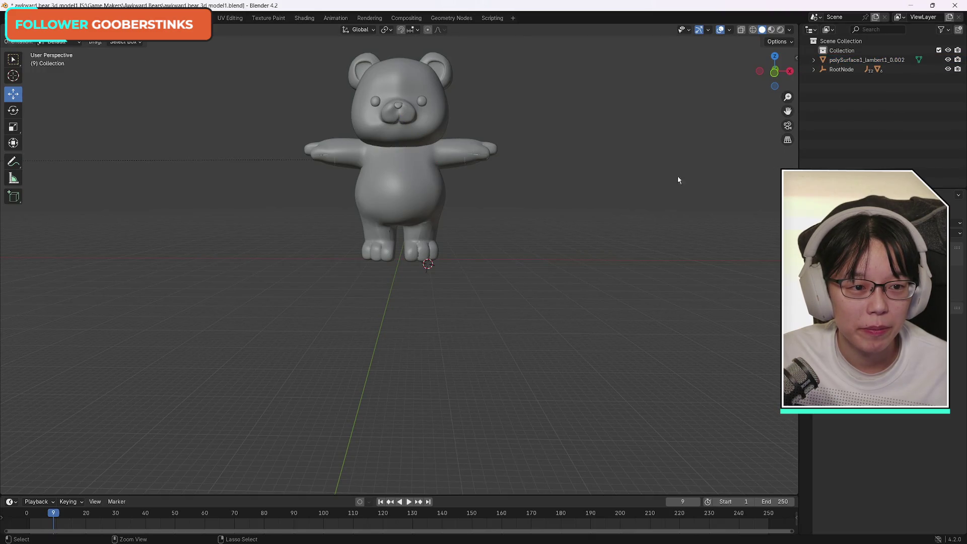
pyautogui.hotkey('ctrl', 'z')
pyautogui.click(881, 145)
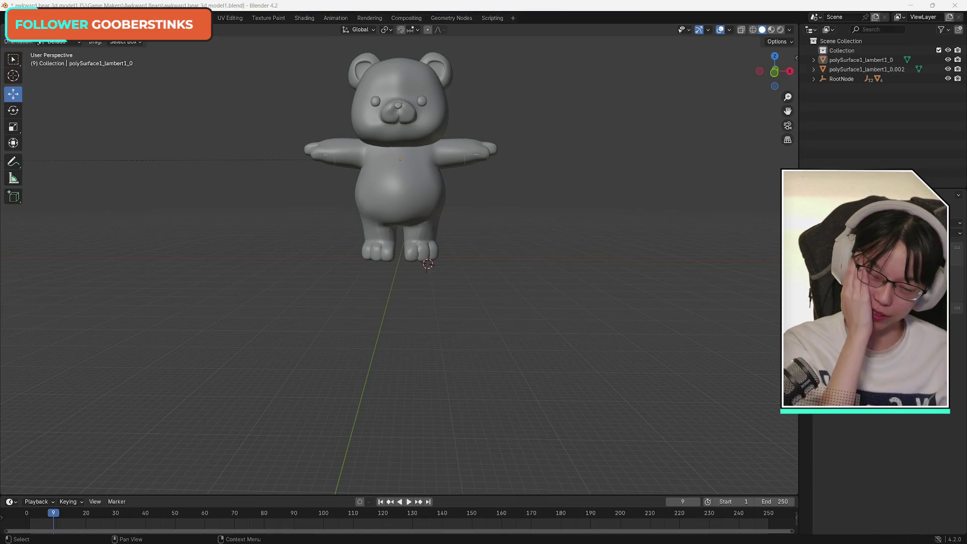
pyautogui.hotkey('alt', 'Tab')
pyautogui.moveTo(741, 38)
pyautogui.mouseDown()
pyautogui.moveTo(712, 42)
pyautogui.moveTo(737, 43)
pyautogui.mouseUp()
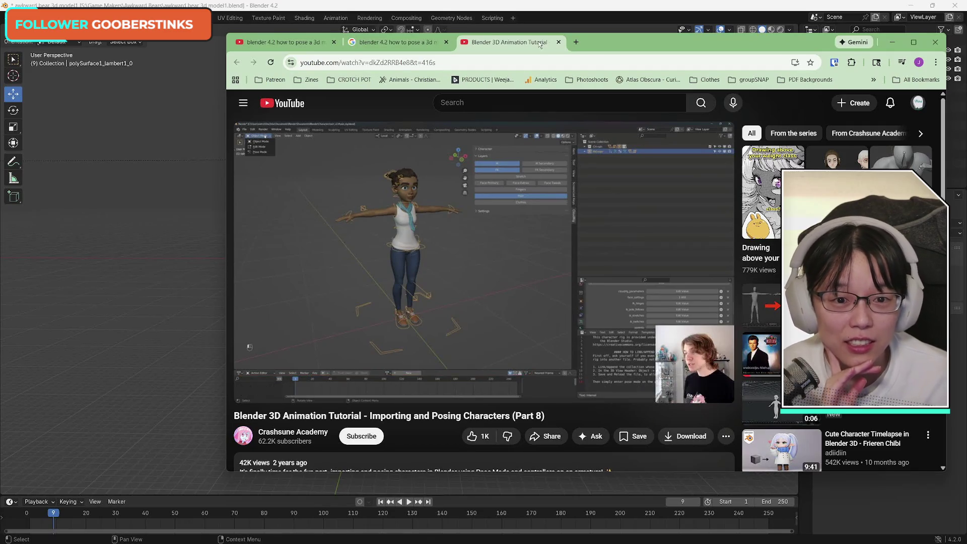
# Step: Rewrite the YouTube search to end with 'w to add armature' and run it
pyautogui.press('super+Down')
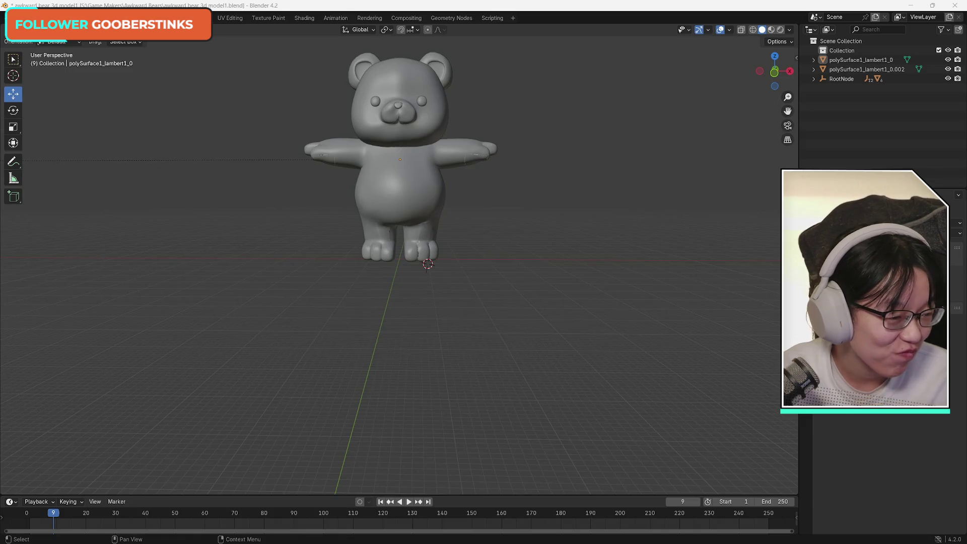
pyautogui.hotkey('alt', 'Tab')
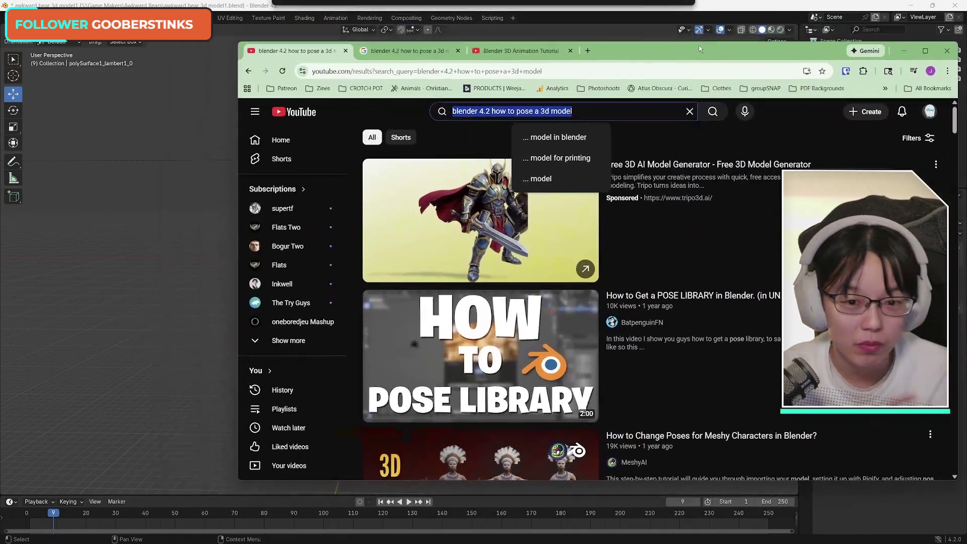
pyautogui.click(563, 109)
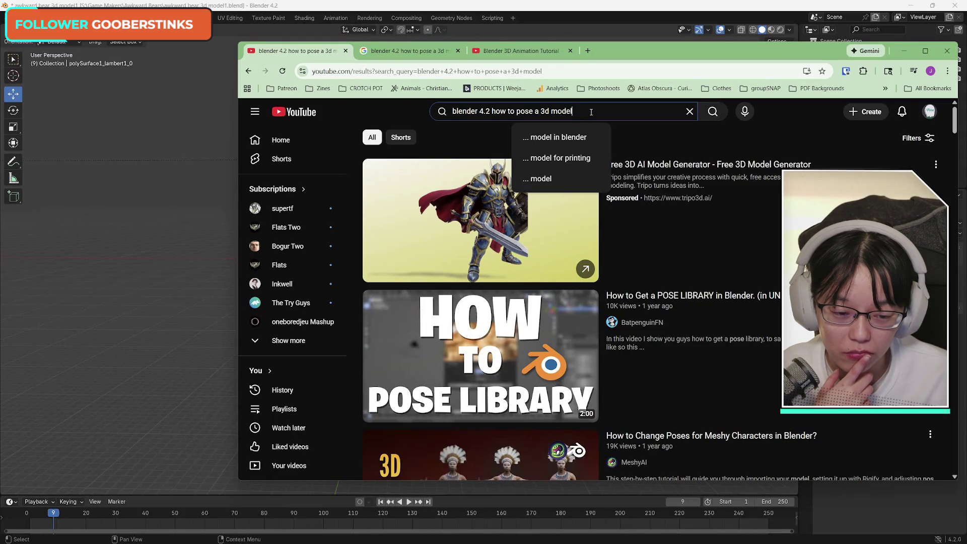
pyautogui.scroll(-5, 677, 323)
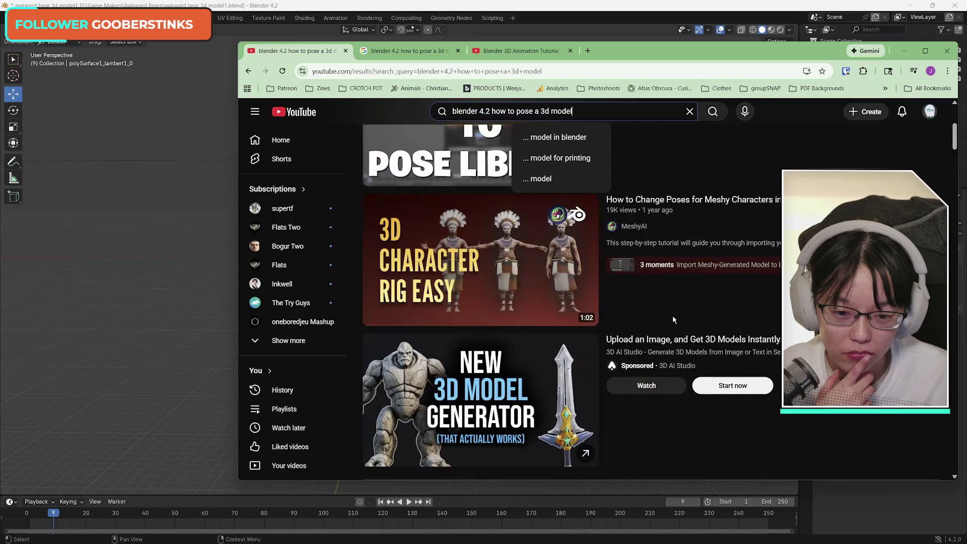
pyautogui.scroll(5, 674, 320)
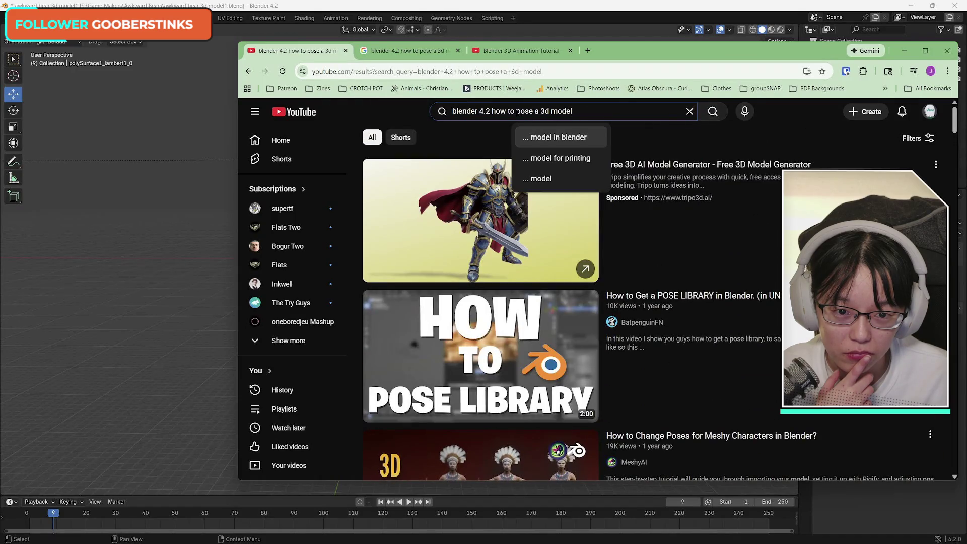
pyautogui.moveTo(517, 112); pyautogui.dragTo(574, 112)
pyautogui.press('BackSpace')
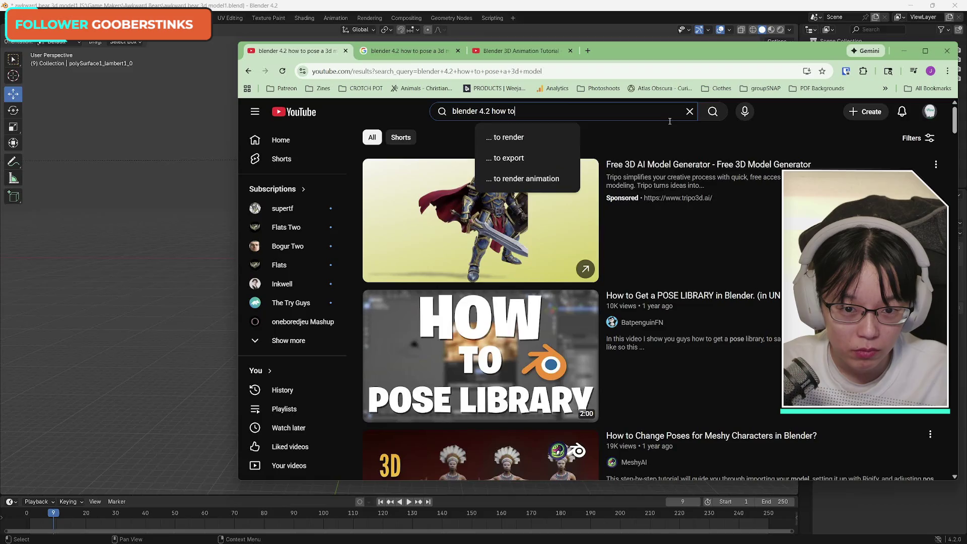
pyautogui.press('BackSpace')
pyautogui.press('BackSpace')
pyautogui.press('BackSpace')
pyautogui.write('w to ad')
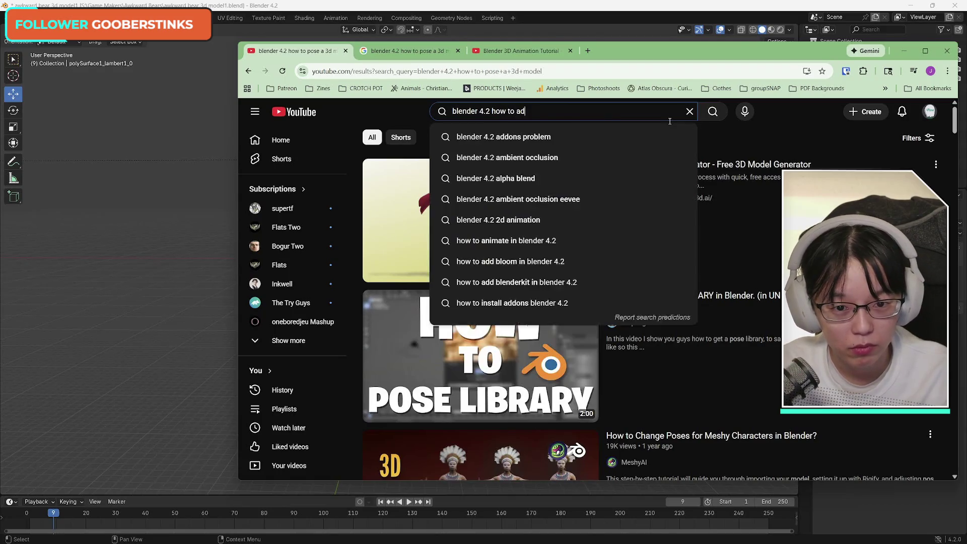
pyautogui.write('d a')
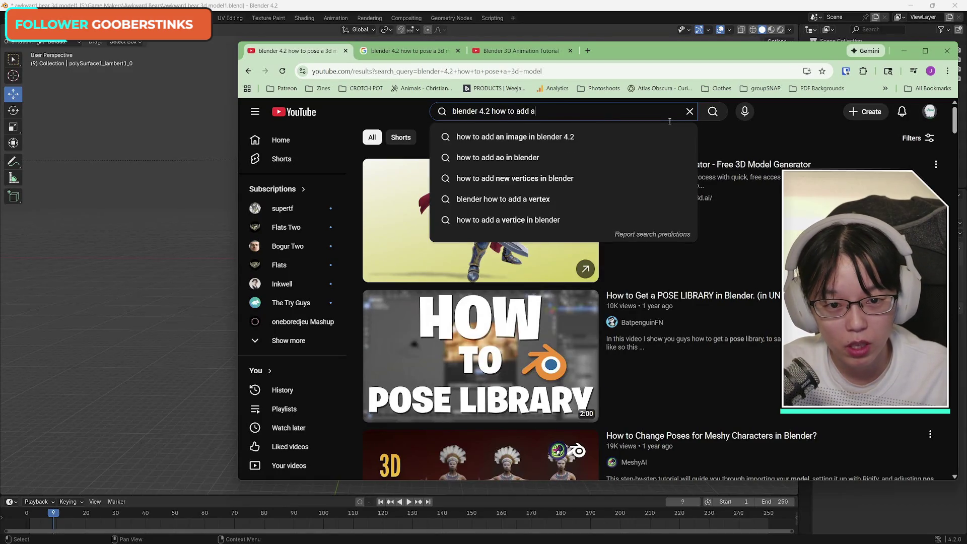
pyautogui.write('rmature')
pyautogui.press('Return')
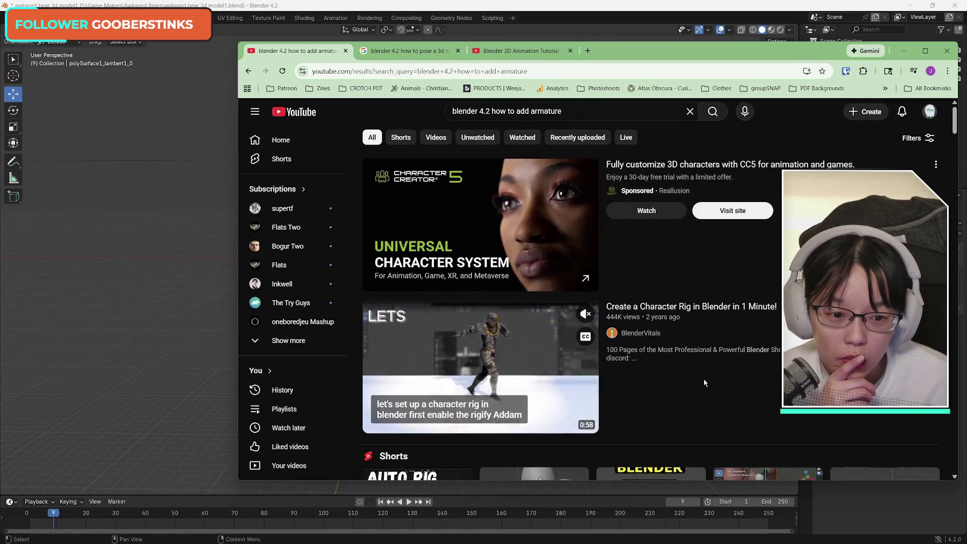
# Step: Open and pause the Quick Auto-Rig Using Rigify short, then return to Blender
pyautogui.scroll(-5, 704, 382)
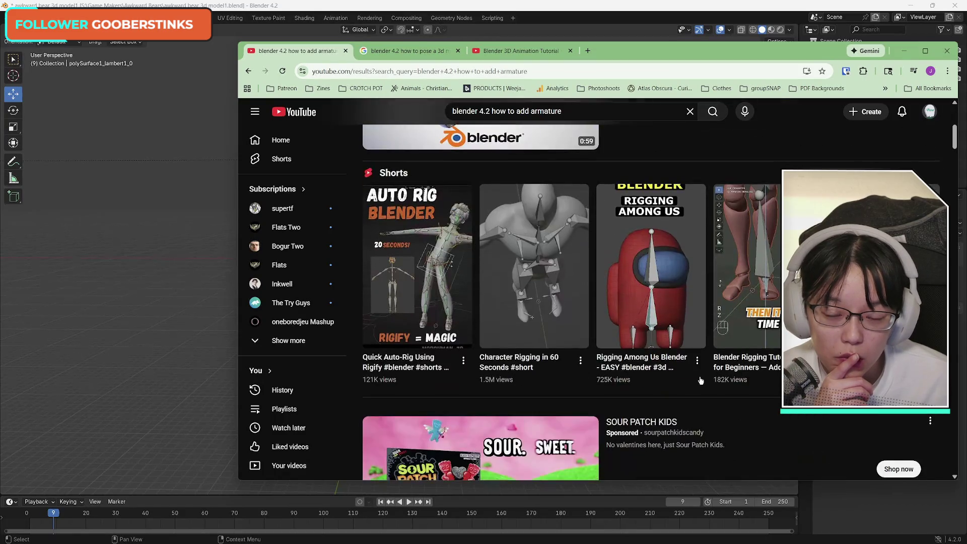
pyautogui.click(433, 254)
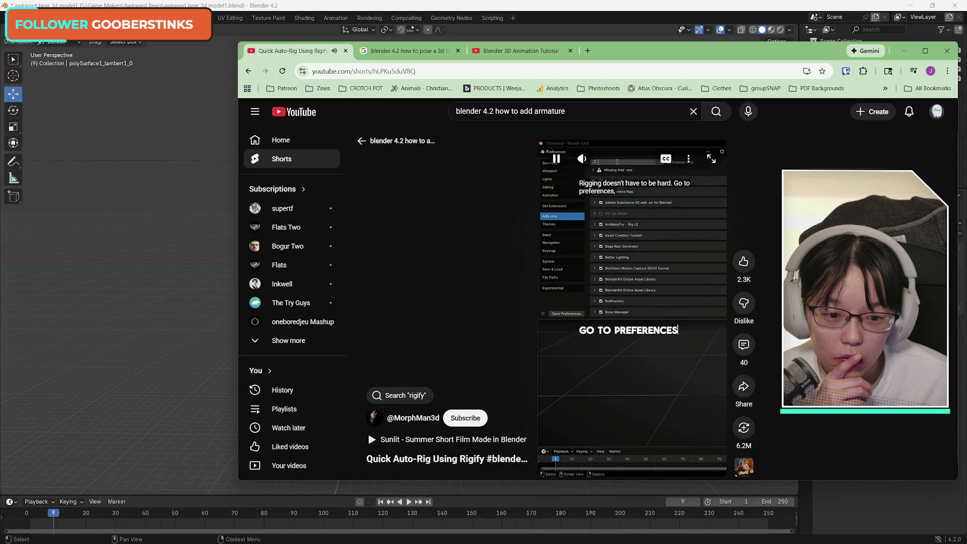
pyautogui.click(628, 367)
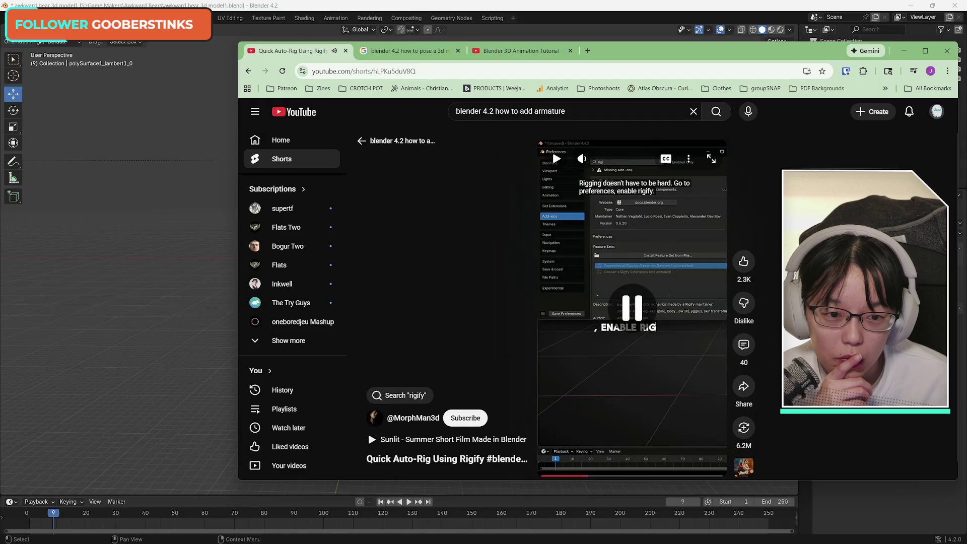
pyautogui.hotkey('alt', 'Tab')
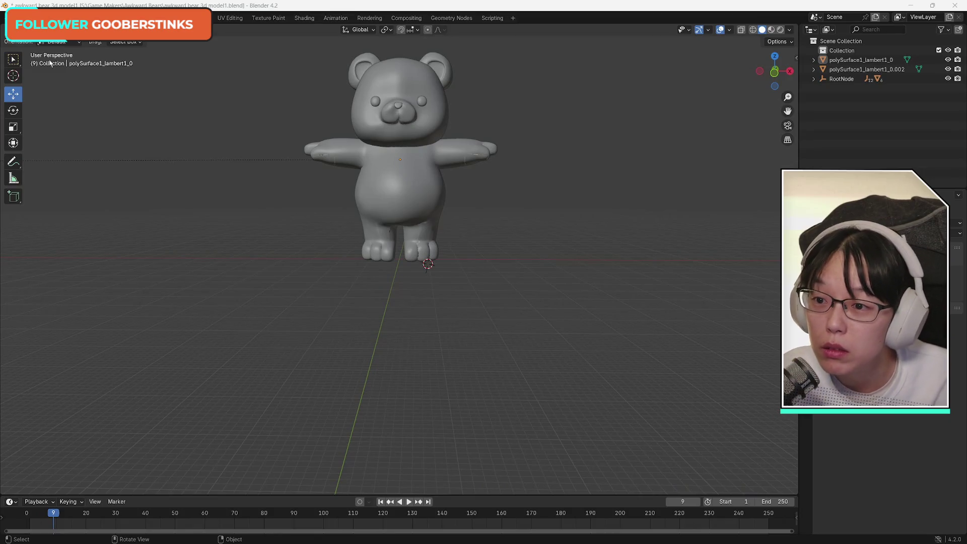
# Step: Open Blender Preferences with Ctrl+Comma and move the Rigify tutorial window further left
pyautogui.click(23, 18)
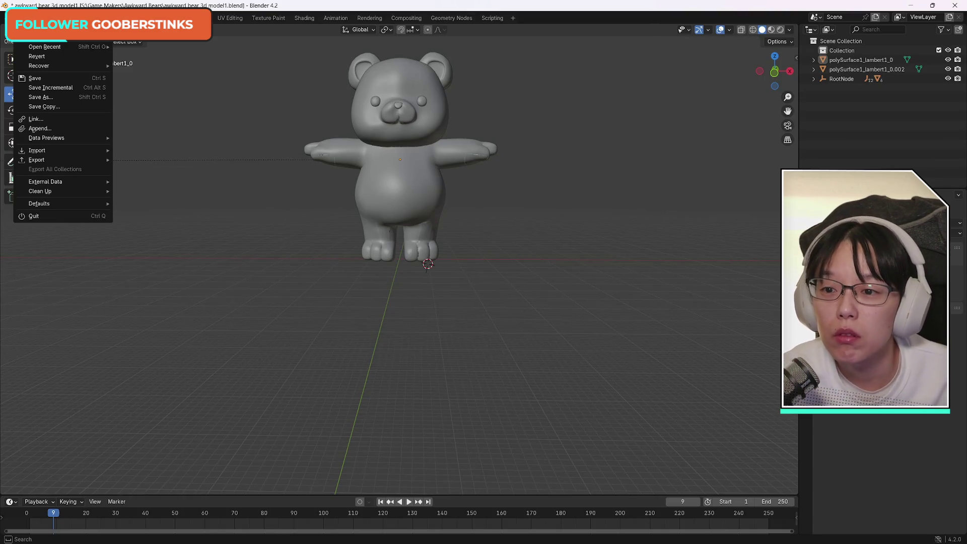
pyautogui.moveTo(83, 17)
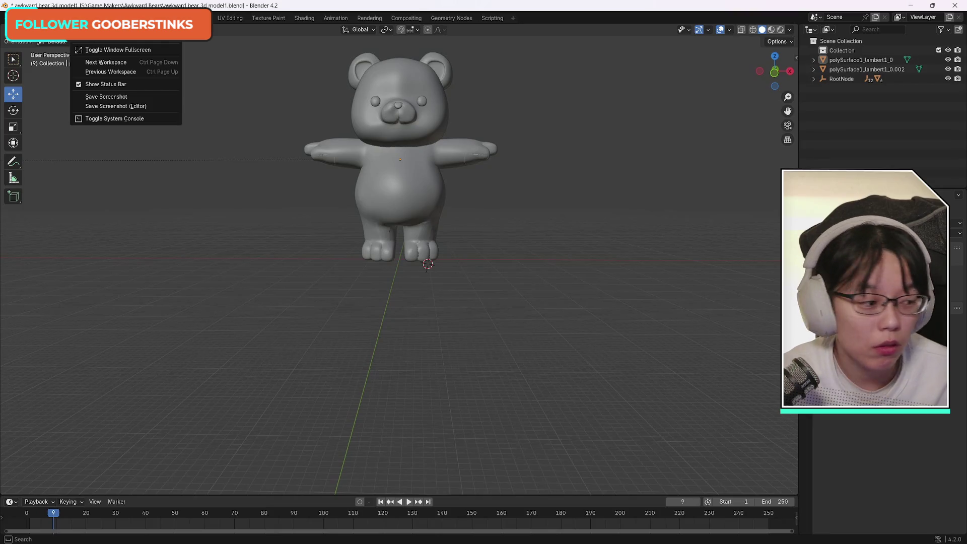
pyautogui.hotkey('ctrl', ',')
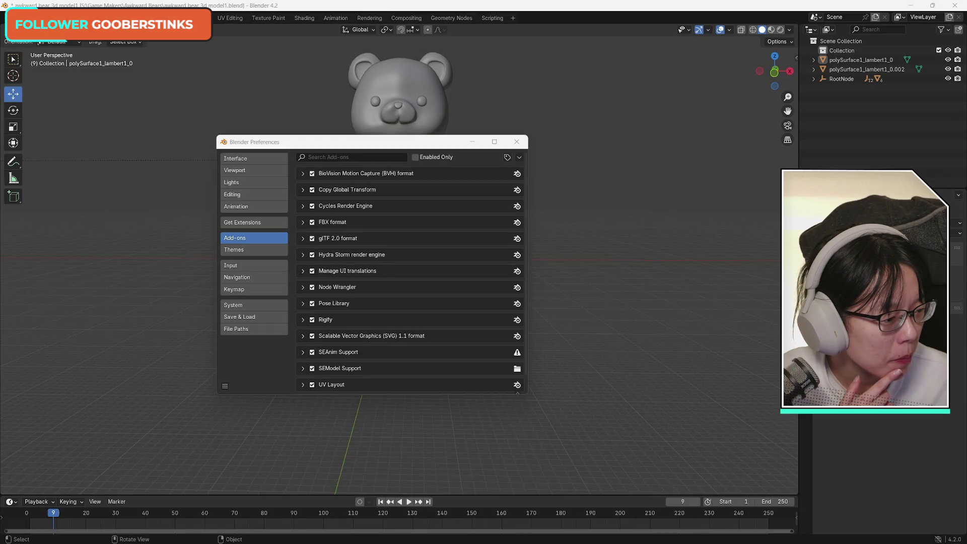
pyautogui.hotkey('alt', 'Tab')
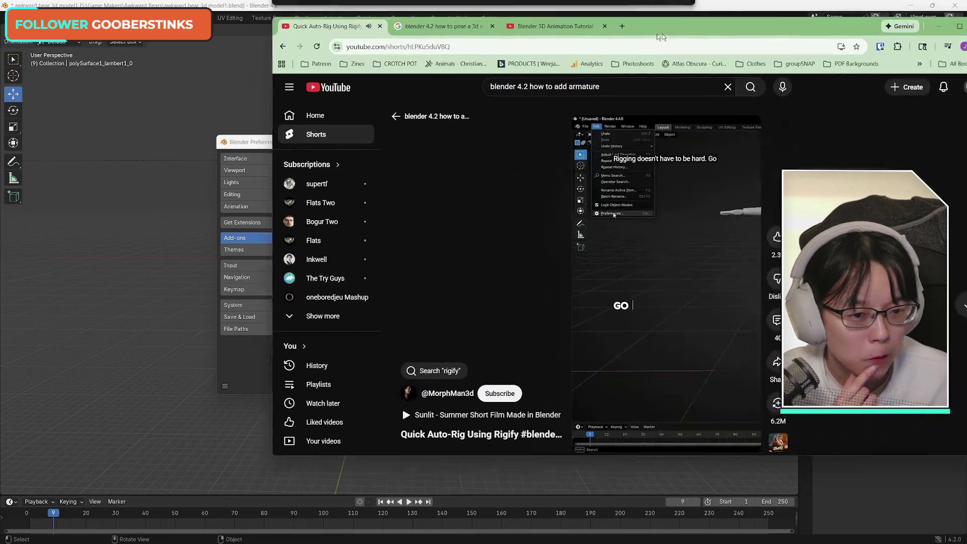
pyautogui.moveTo(661, 37); pyautogui.dragTo(568, 43)
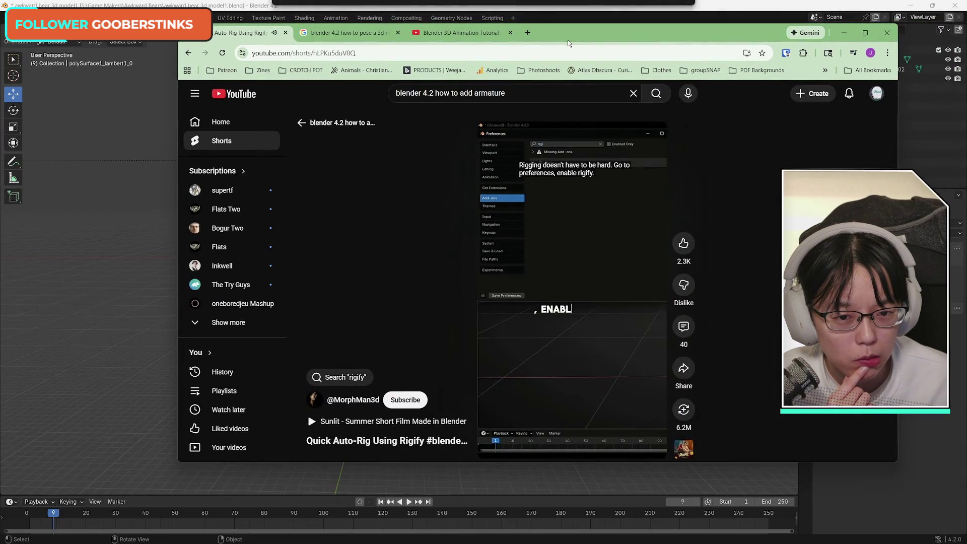
pyautogui.hotkey('alt', 'Tab')
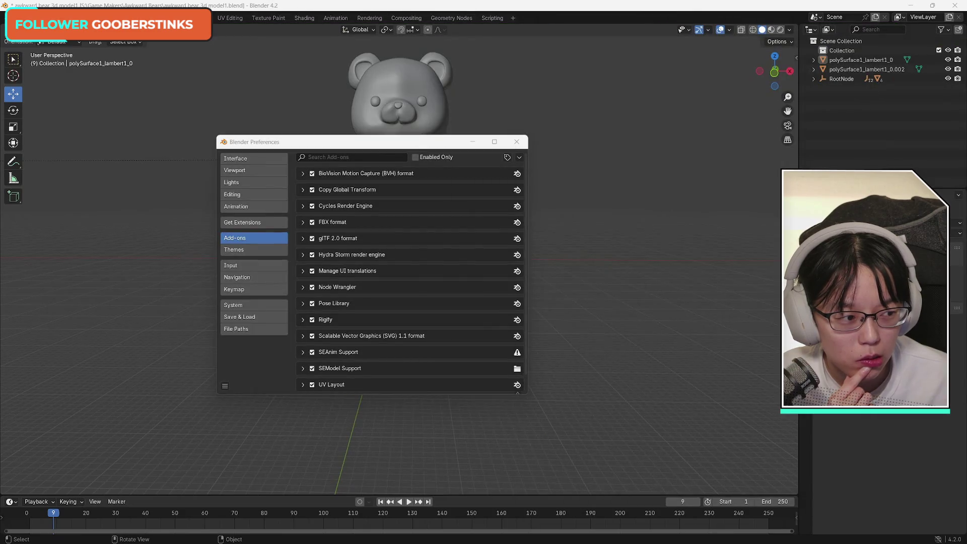
# Step: Filter the add-ons by 'rigi' and expand the Rigify add-on's details
pyautogui.click(323, 158)
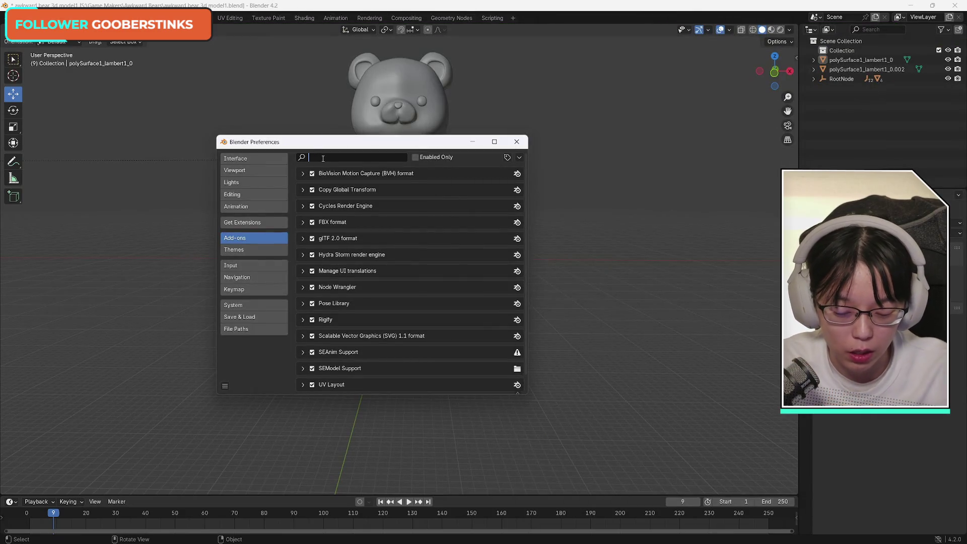
pyautogui.write('rigi')
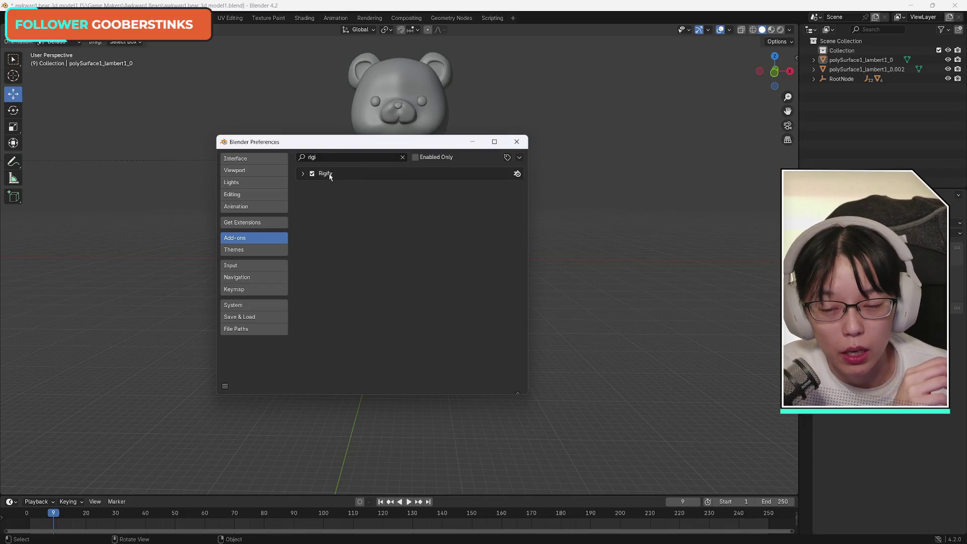
pyautogui.click(304, 176)
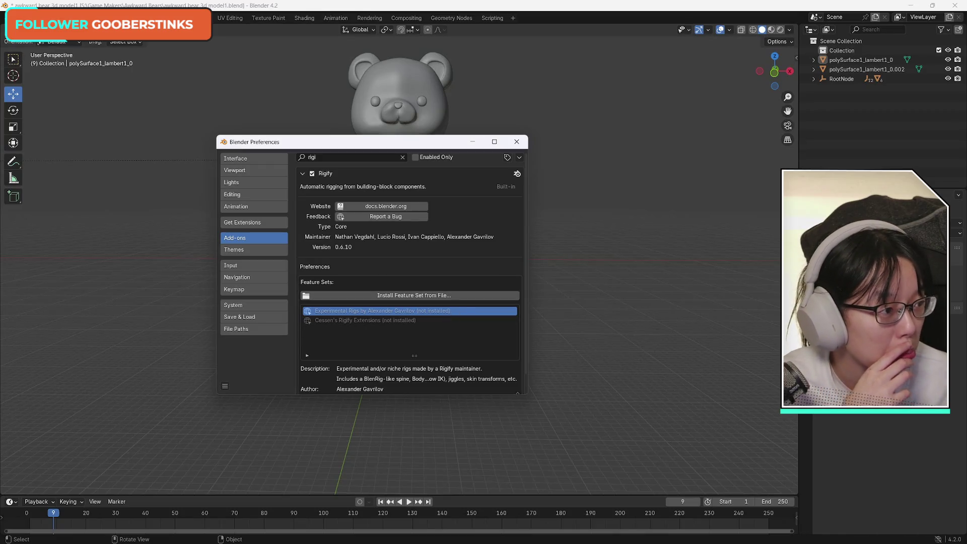
pyautogui.hotkey('alt', 'Tab')
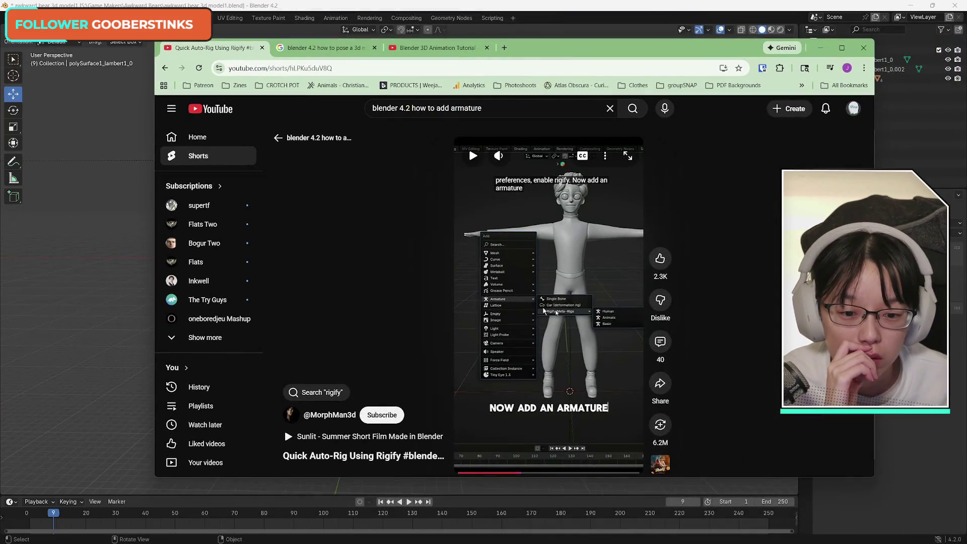
# Step: Step through the Rigify short, replaying it and pausing at 'Now add an armature'
pyautogui.click(543, 311)
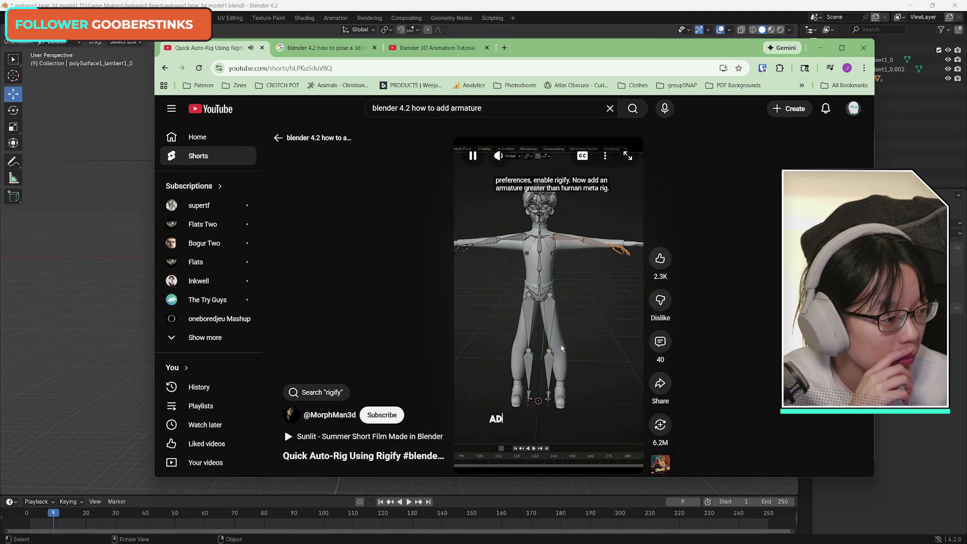
pyautogui.click(563, 348)
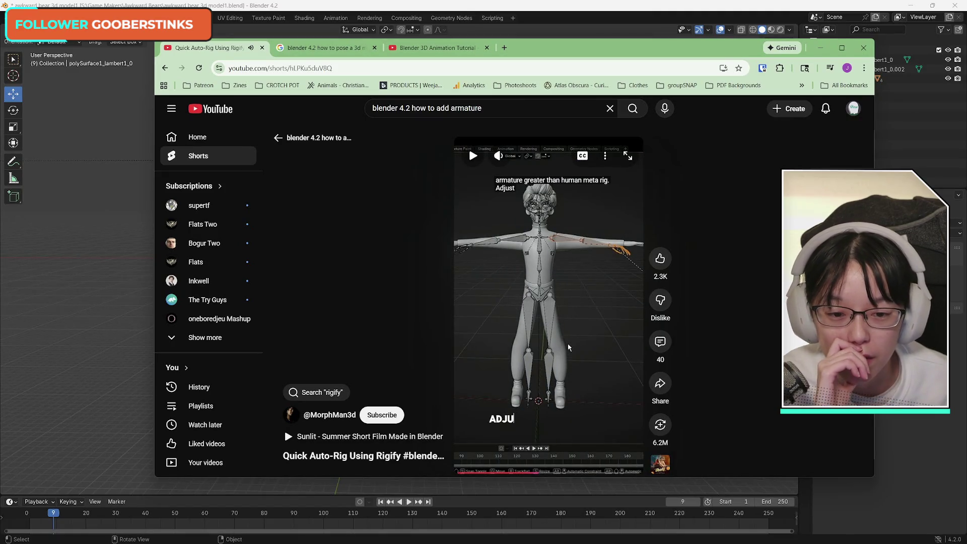
pyautogui.click(549, 341)
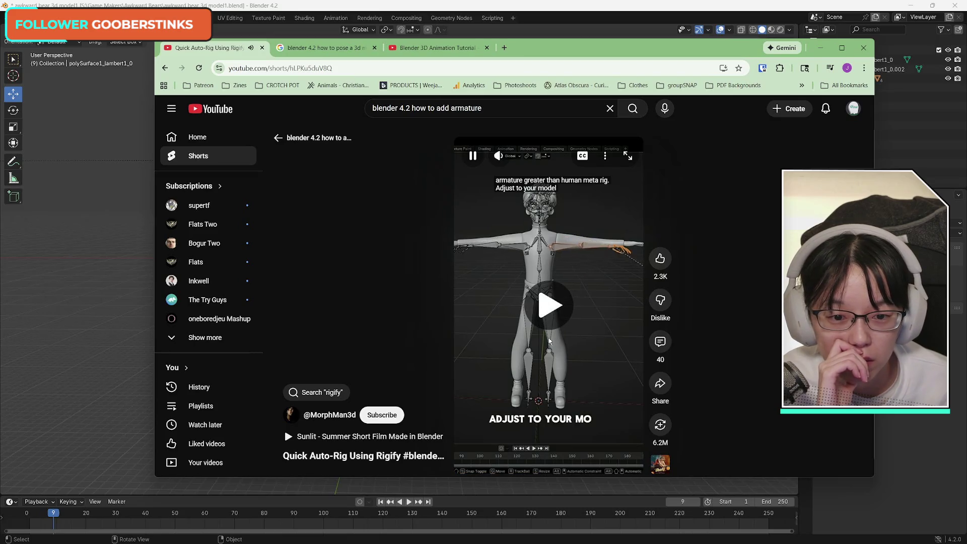
pyautogui.click(540, 328)
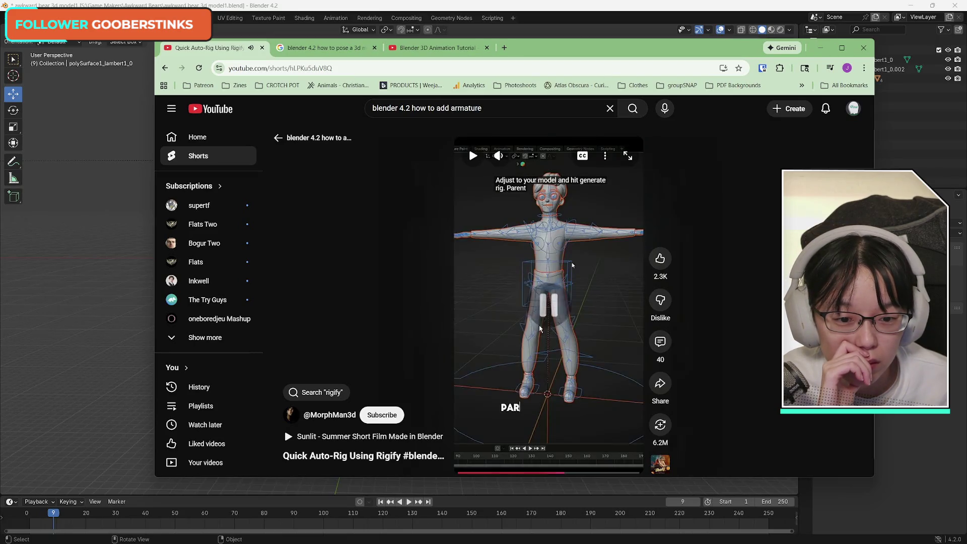
pyautogui.click(575, 347)
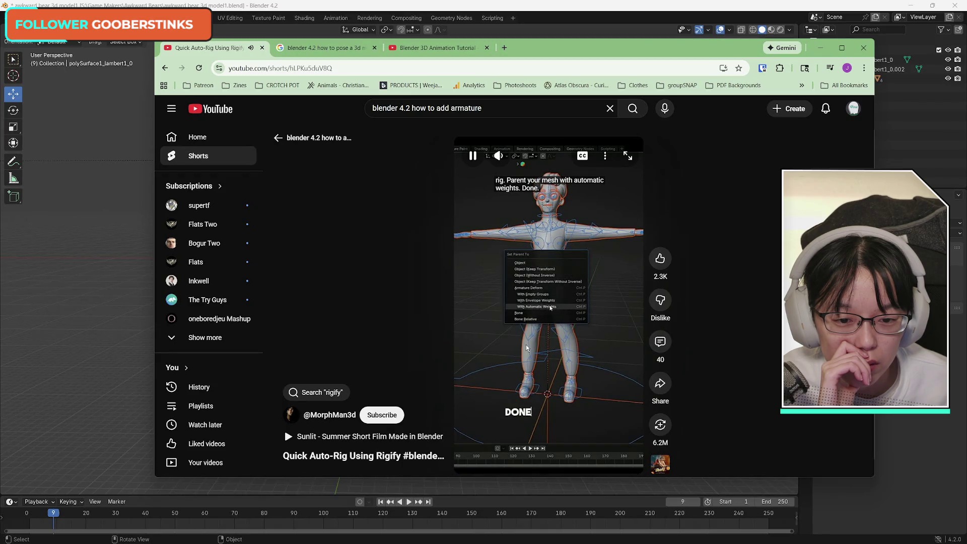
pyautogui.click(509, 425)
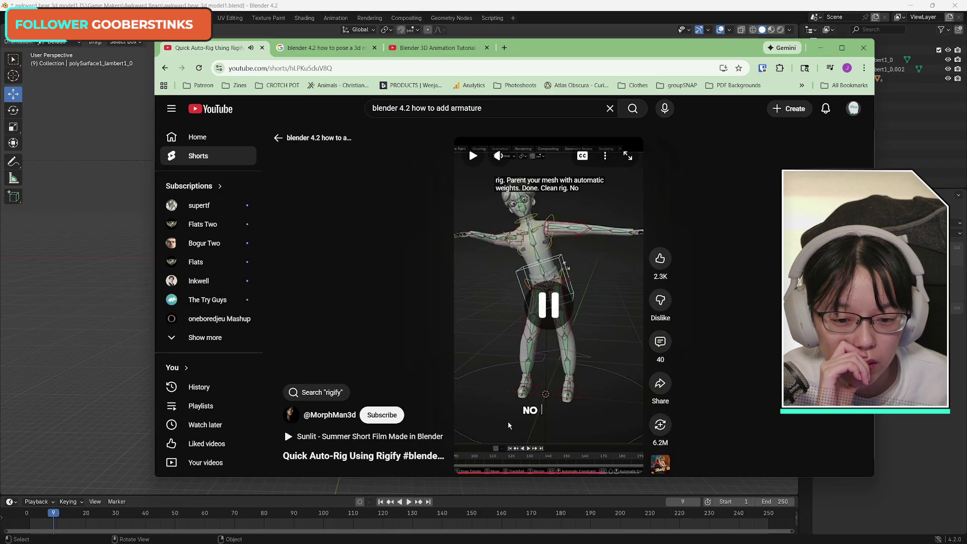
pyautogui.click(563, 349)
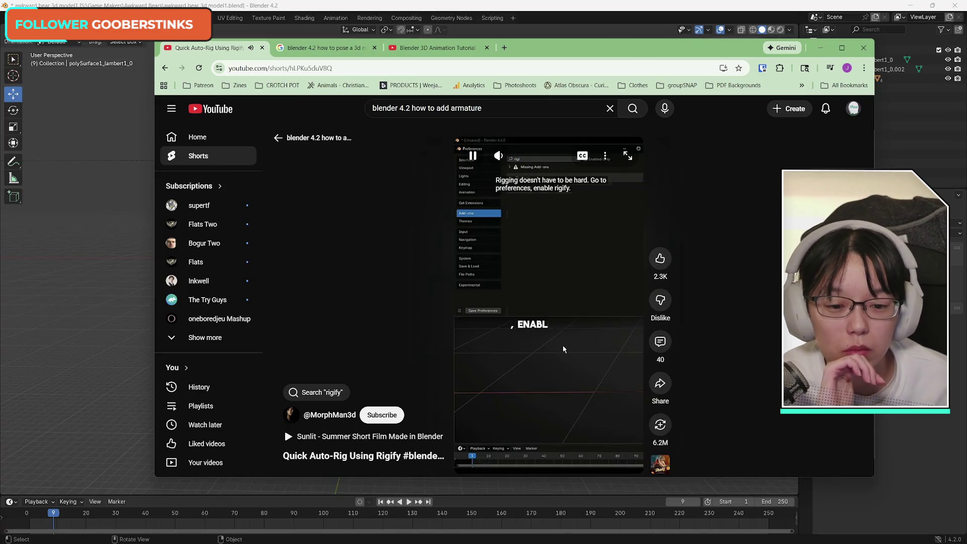
pyautogui.click(506, 306)
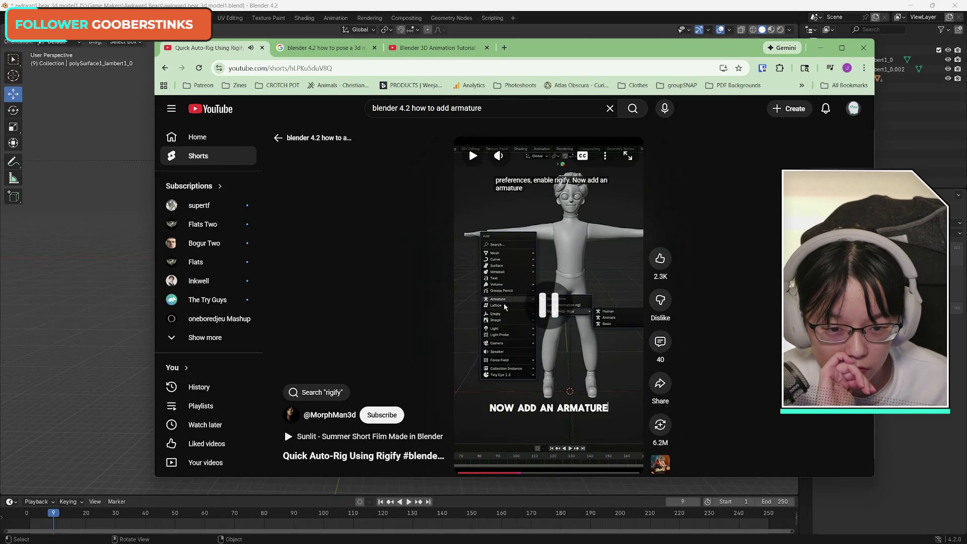
pyautogui.press('super+Down')
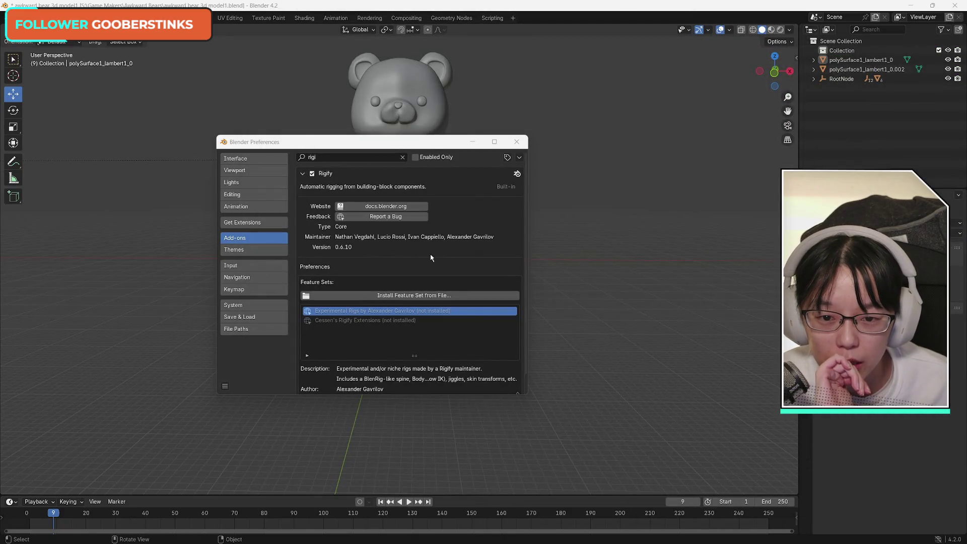
pyautogui.click(415, 157)
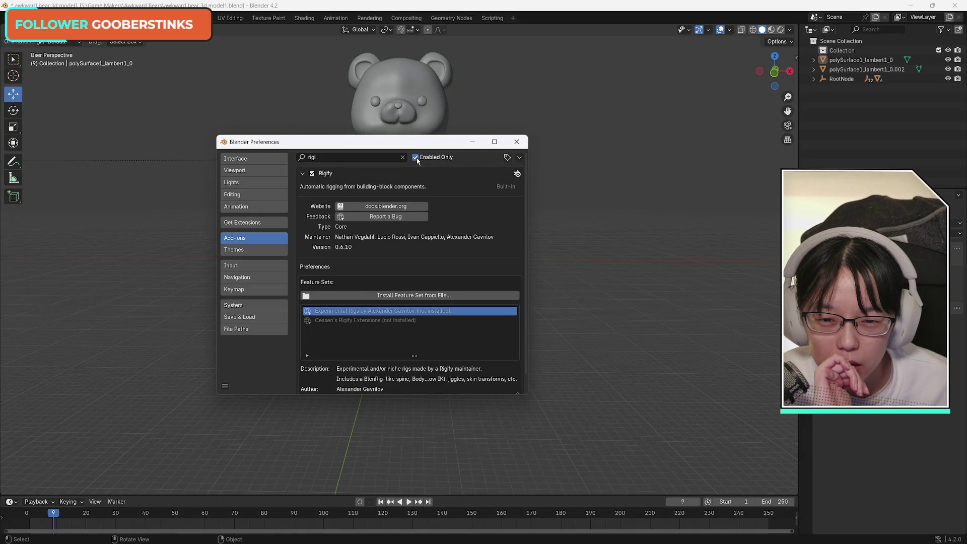
pyautogui.click(416, 158)
pyautogui.click(303, 173)
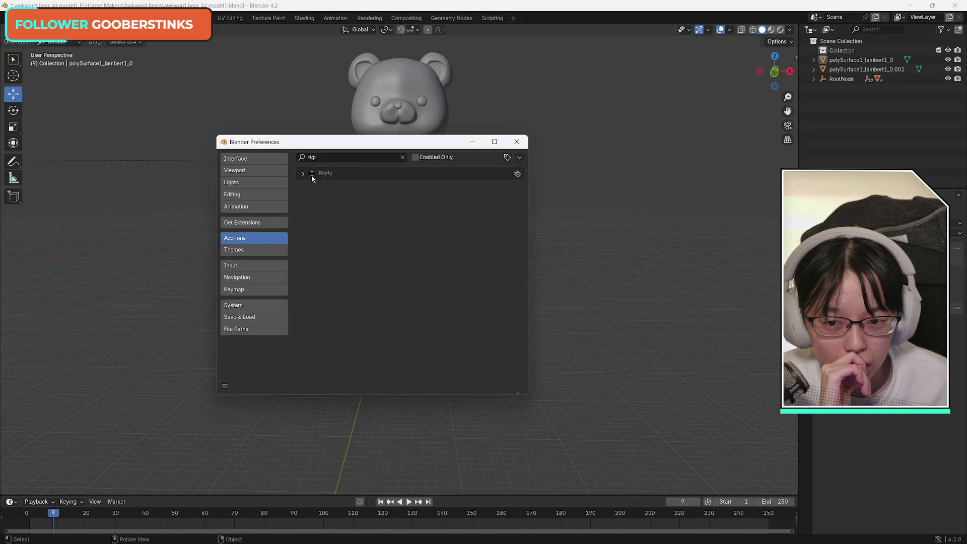
pyautogui.click(514, 173)
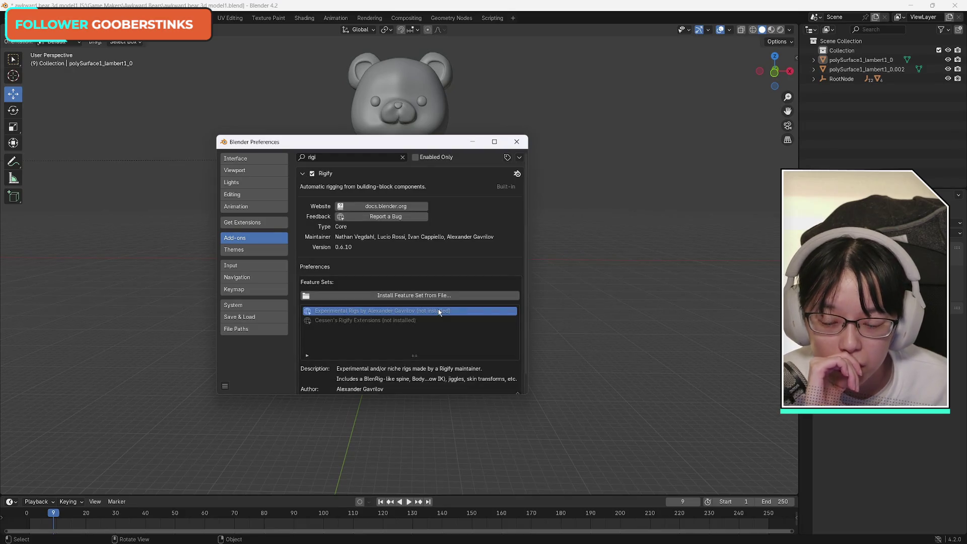
pyautogui.scroll(-1, 458, 346)
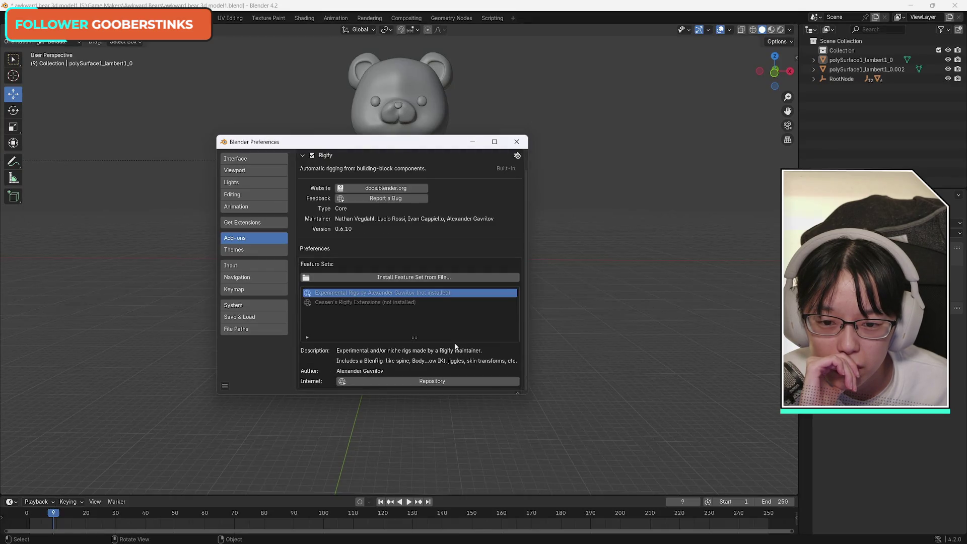
pyautogui.scroll(1, 456, 346)
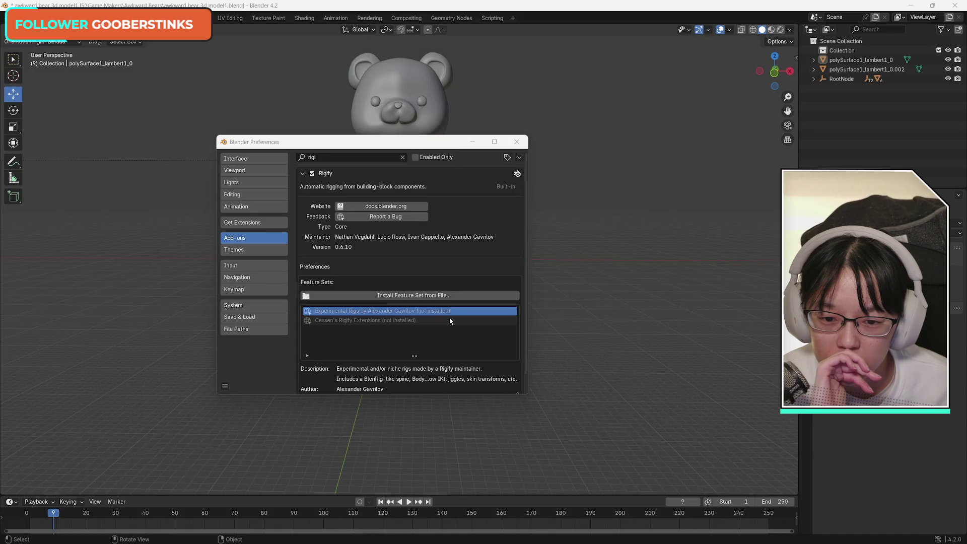
pyautogui.scroll(-1, 449, 321)
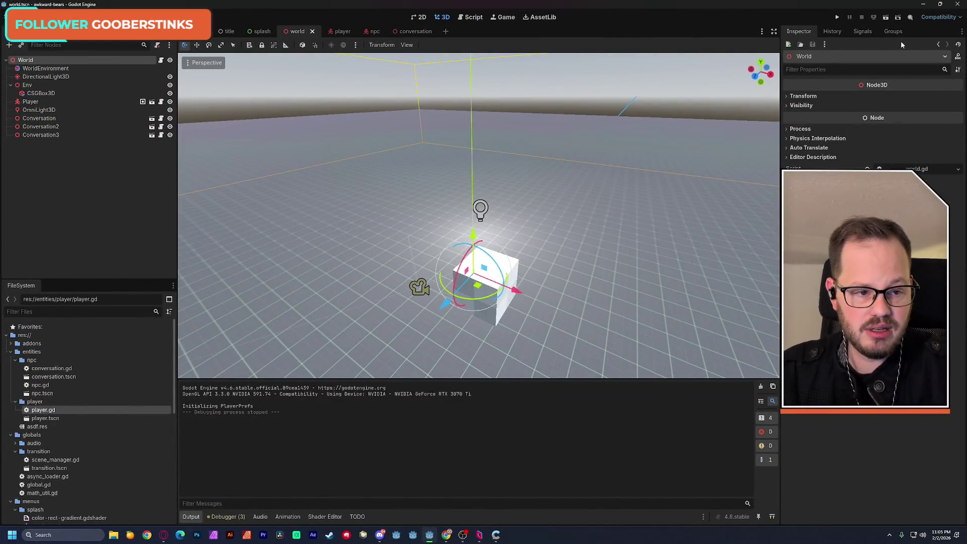
# Step: Run the scene, walk the player cube with W into the red NPC cubes, then stop
pyautogui.click(886, 17)
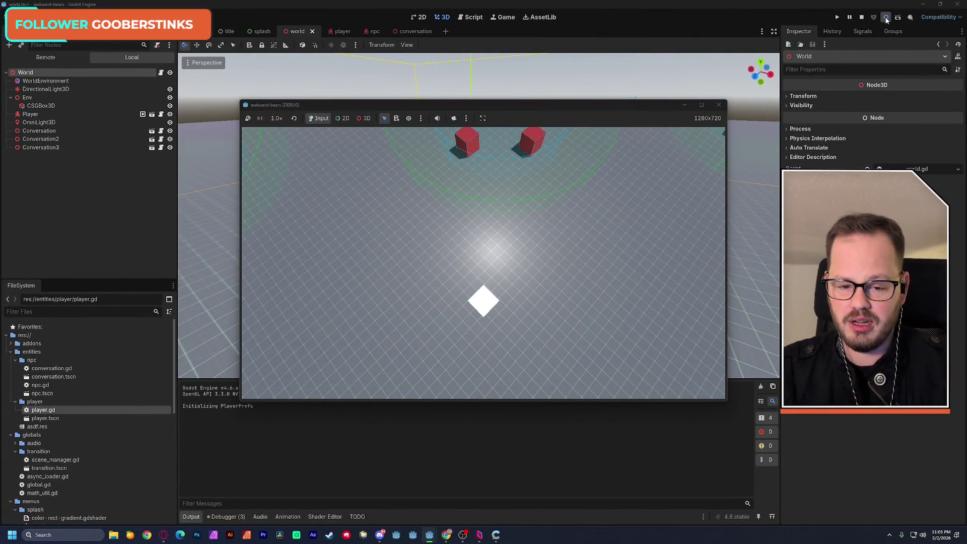
pyautogui.press('w')
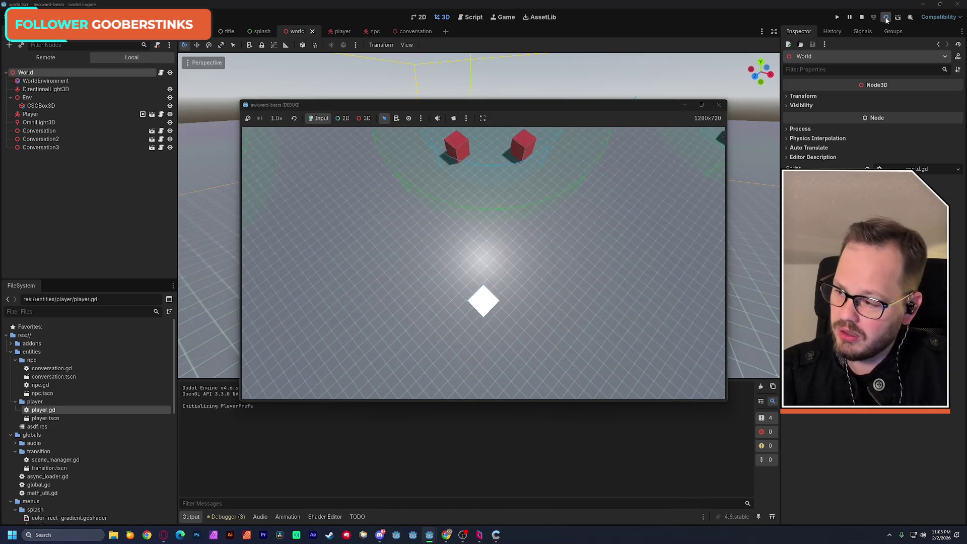
pyautogui.press('w')
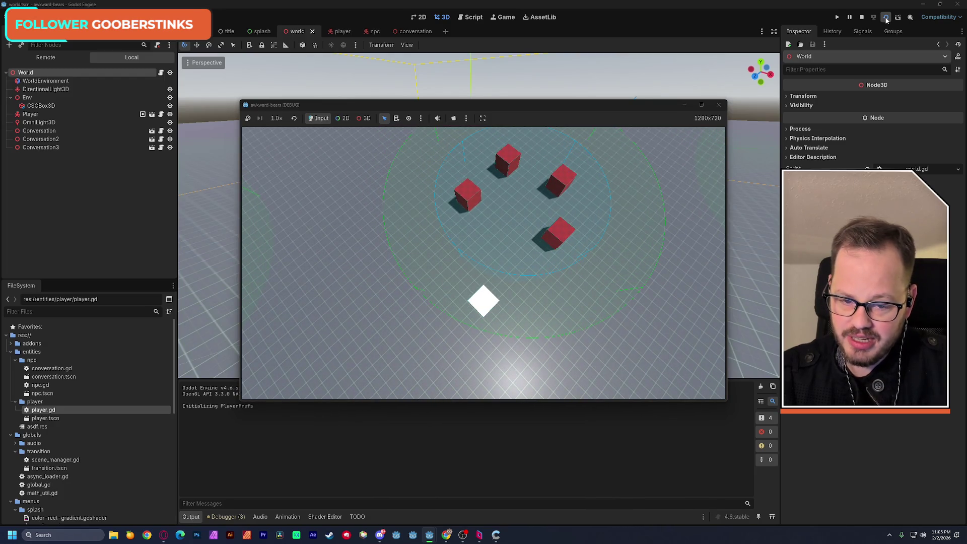
pyautogui.press('c')
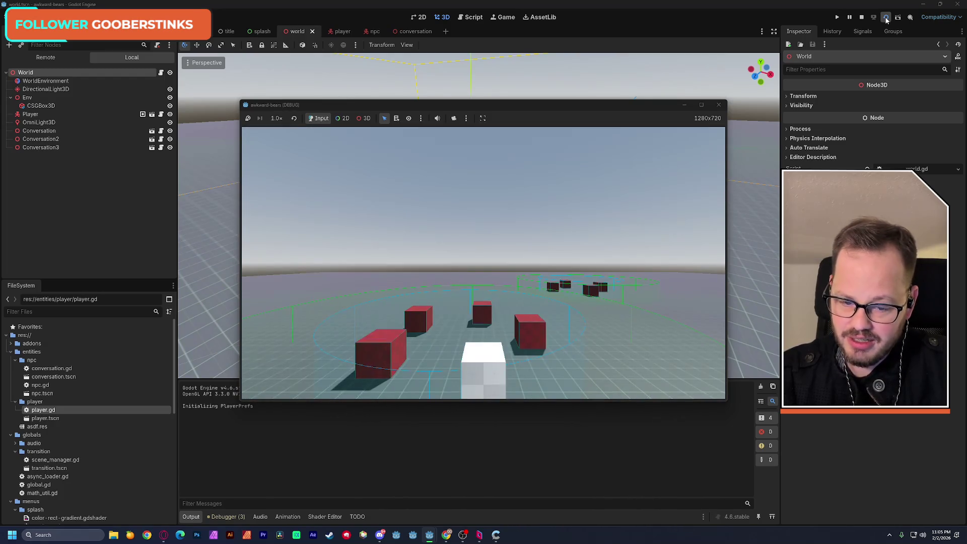
pyautogui.press('w')
pyautogui.press('w')
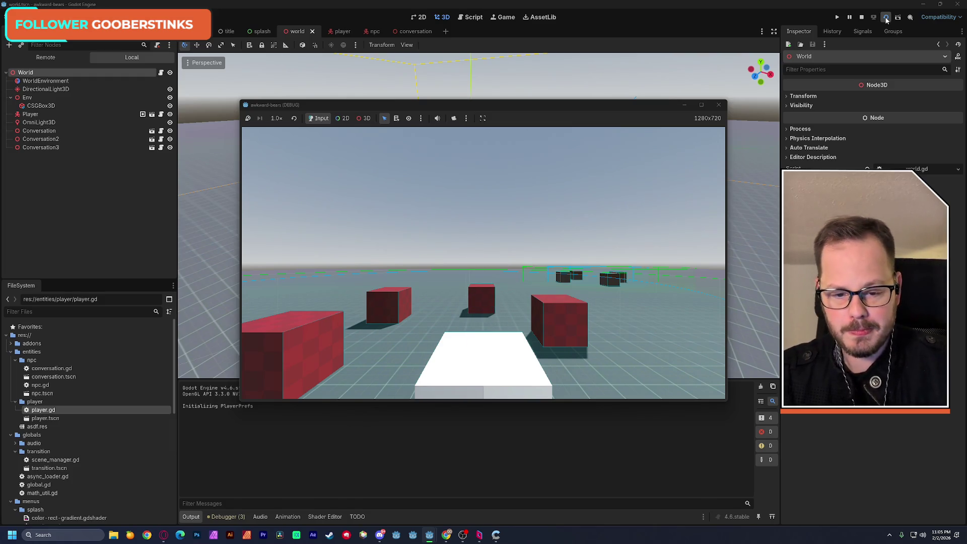
pyautogui.click(714, 105)
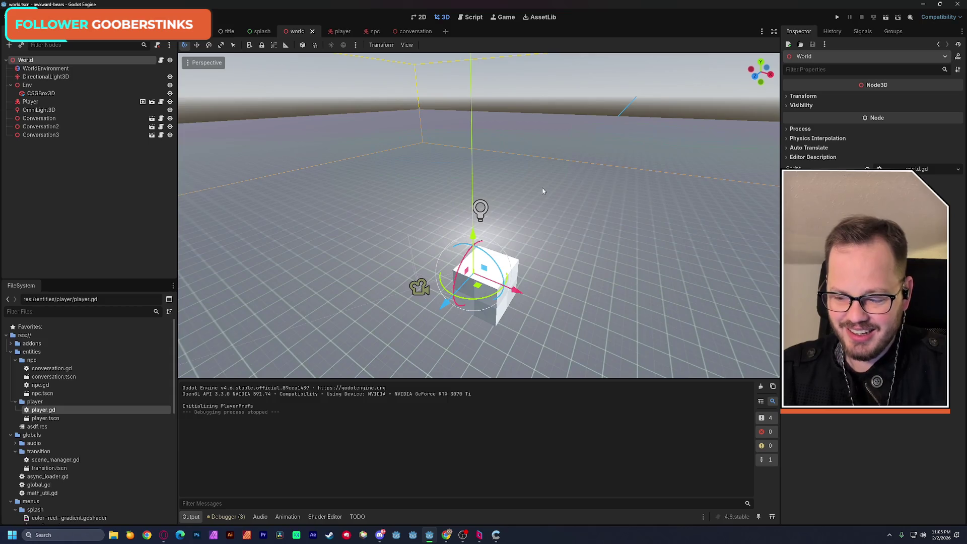
pyautogui.moveTo(542, 189); pyautogui.dragTo(510, 182, button='middle')
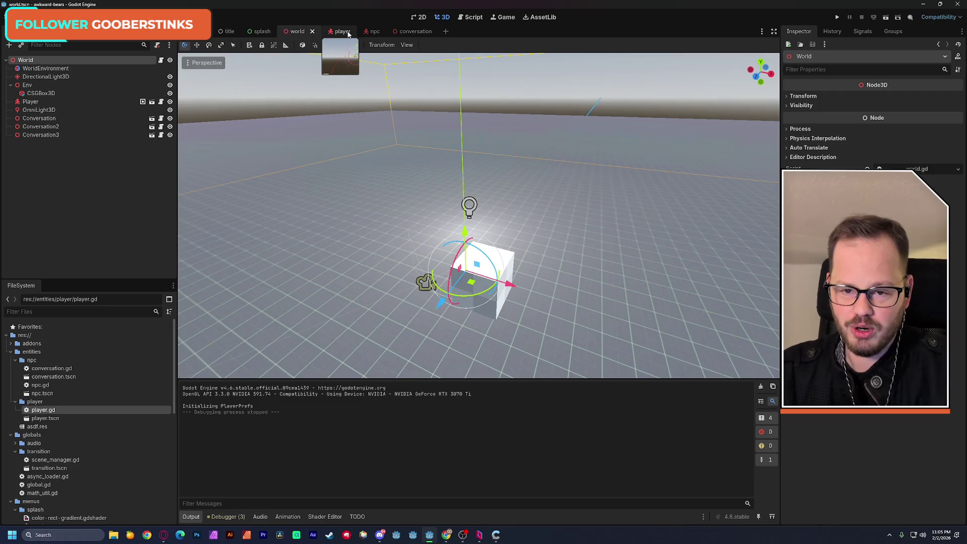
# Step: Change the line 106 tween easing in player.gd to Tween.EASE_IN and test-run the game
pyautogui.click(470, 17)
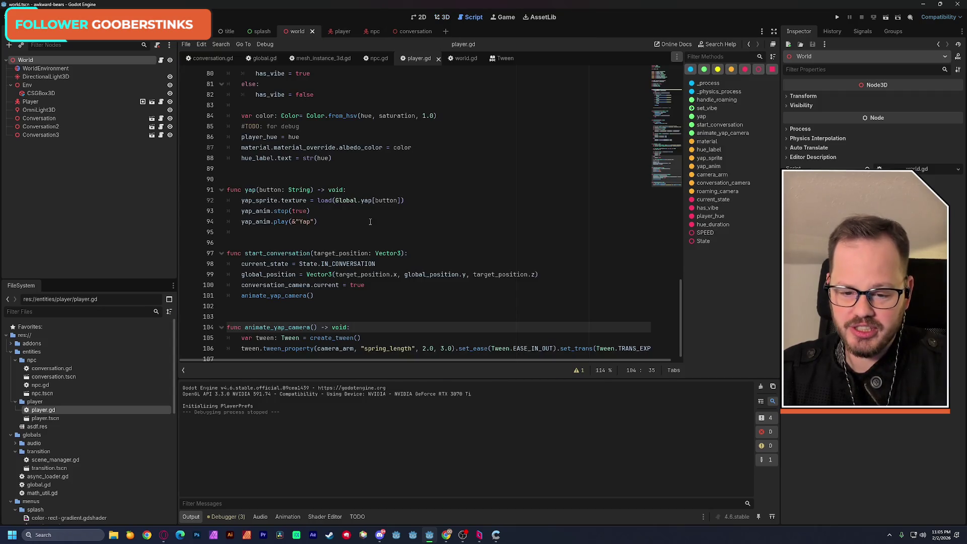
pyautogui.doubleClick(512, 341)
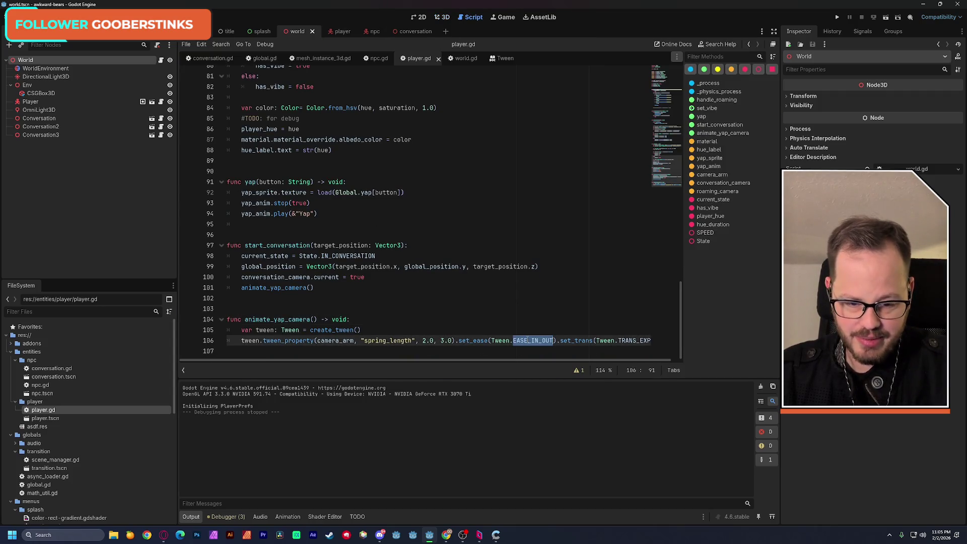
pyautogui.click(541, 341)
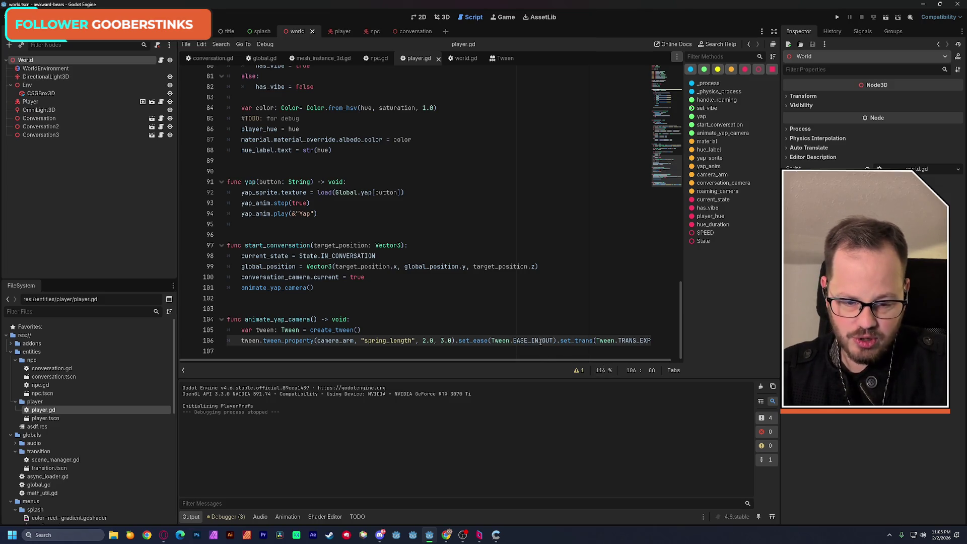
pyautogui.moveTo(539, 341); pyautogui.dragTo(554, 342)
pyautogui.press('BackSpace')
pyautogui.press('BackSpace')
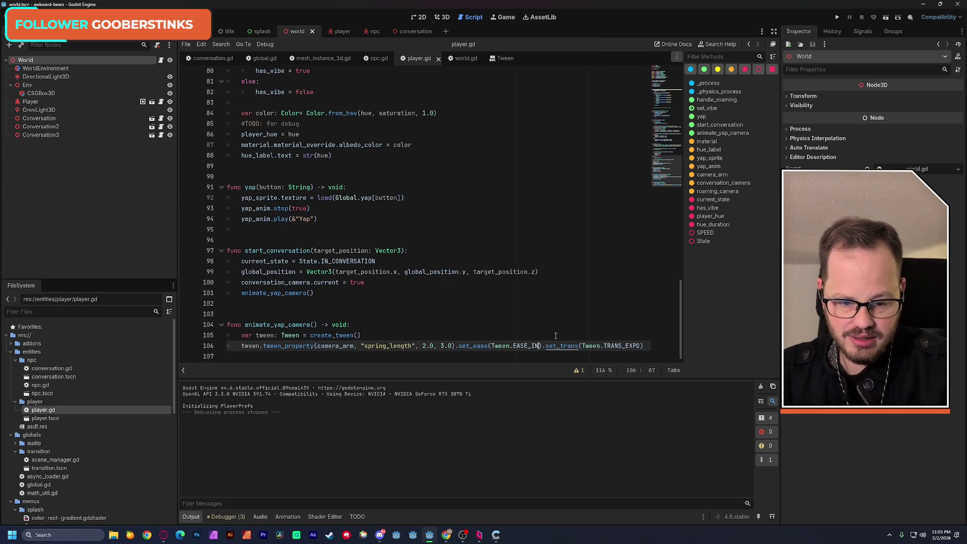
pyautogui.hotkey('ctrl', 's')
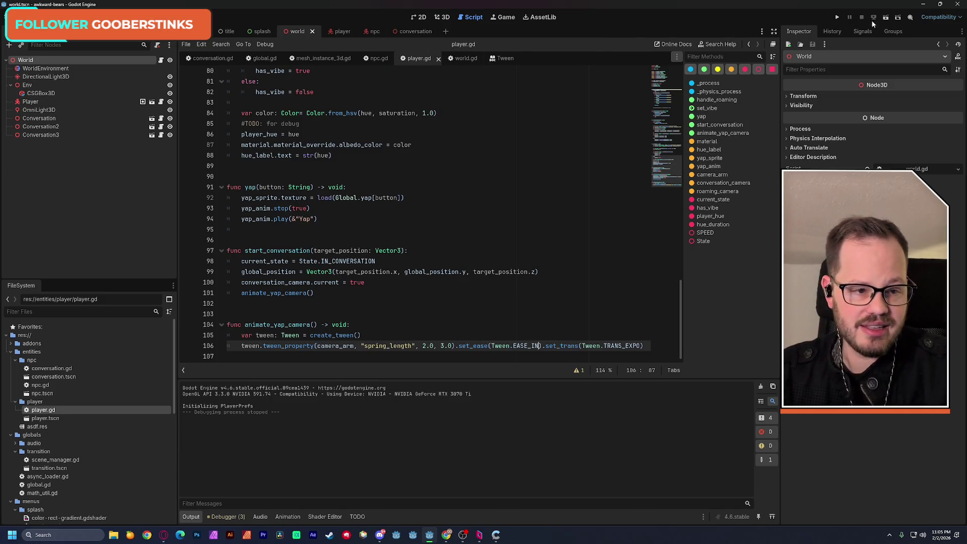
pyautogui.click(884, 18)
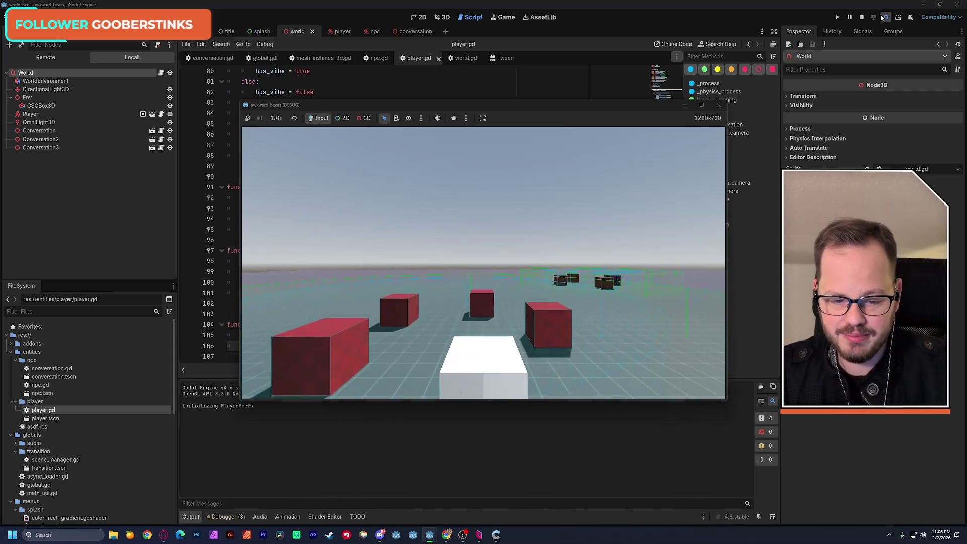
pyautogui.press('F8')
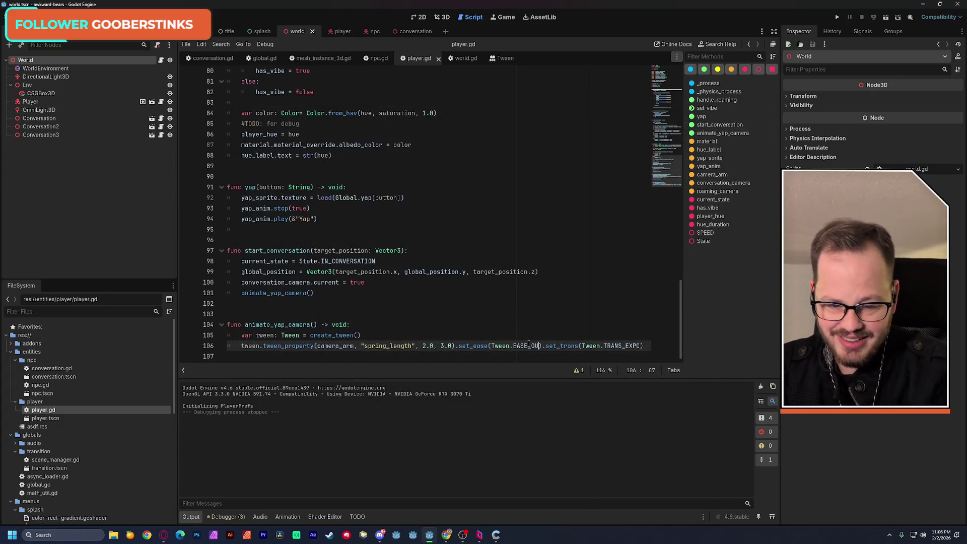
# Step: Switch the tween easing to Tween.EASE_OUT and save player.gd
pyautogui.press('BackSpace')
pyautogui.press('Delete')
pyautogui.write('OUT')
pyautogui.hotkey('ctrl', 's')
pyautogui.click(479, 314)
pyautogui.hotkey('ctrl', 's')
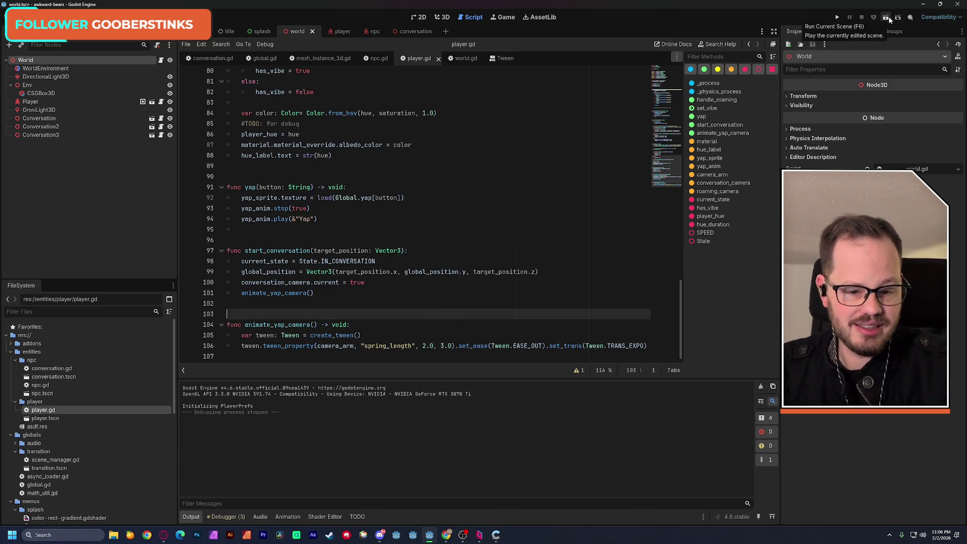
# Step: Shorten the tween duration from 3.0 to 2.0, save, and relaunch the game
pyautogui.moveTo(453, 347); pyautogui.dragTo(444, 348)
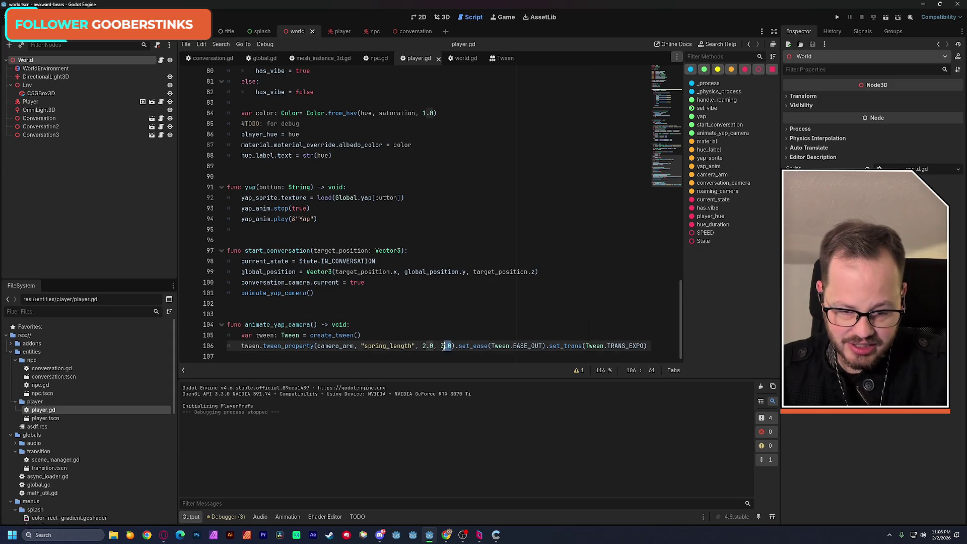
pyautogui.write('2')
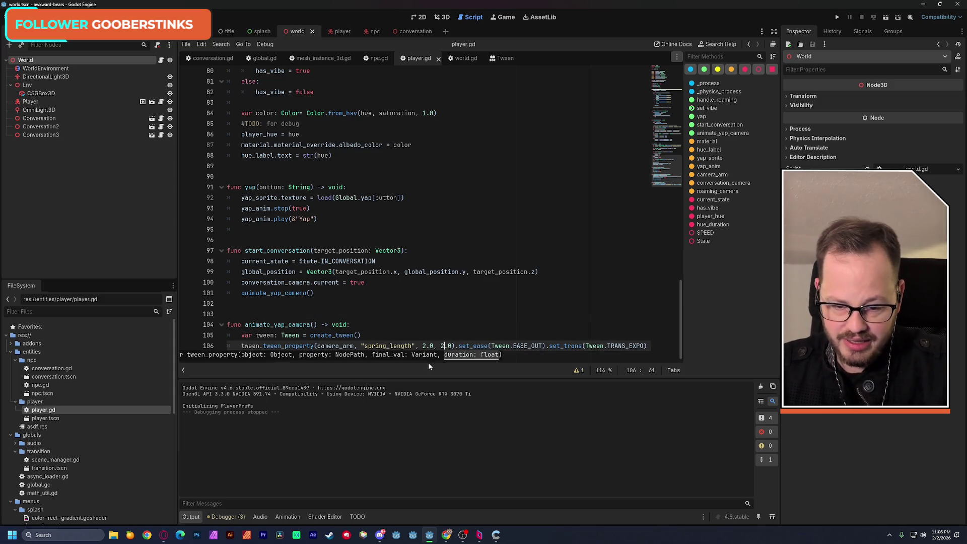
pyautogui.hotkey('ctrl', 's')
pyautogui.click(886, 18)
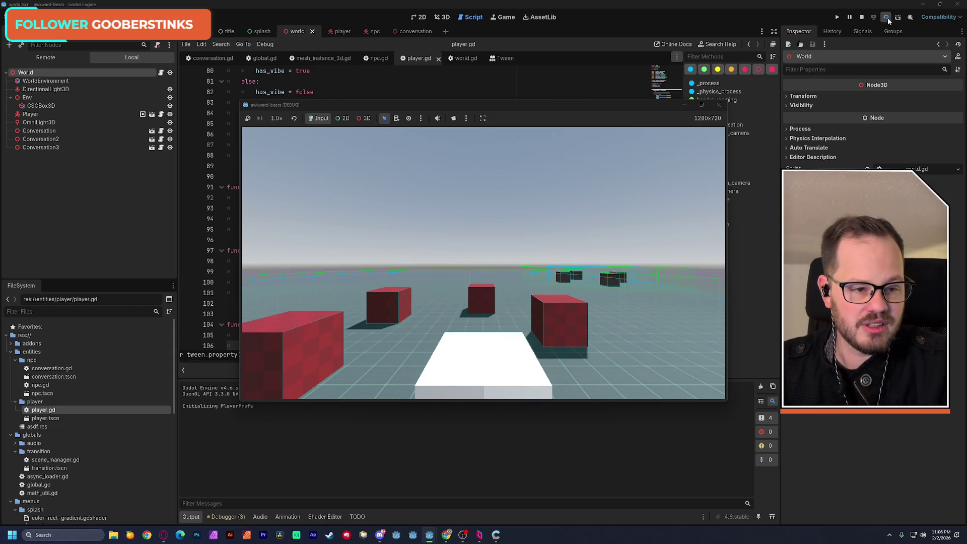
# Step: Restart the game three times to retest the camera tween, then stop it and return to player.gd
pyautogui.click(886, 18)
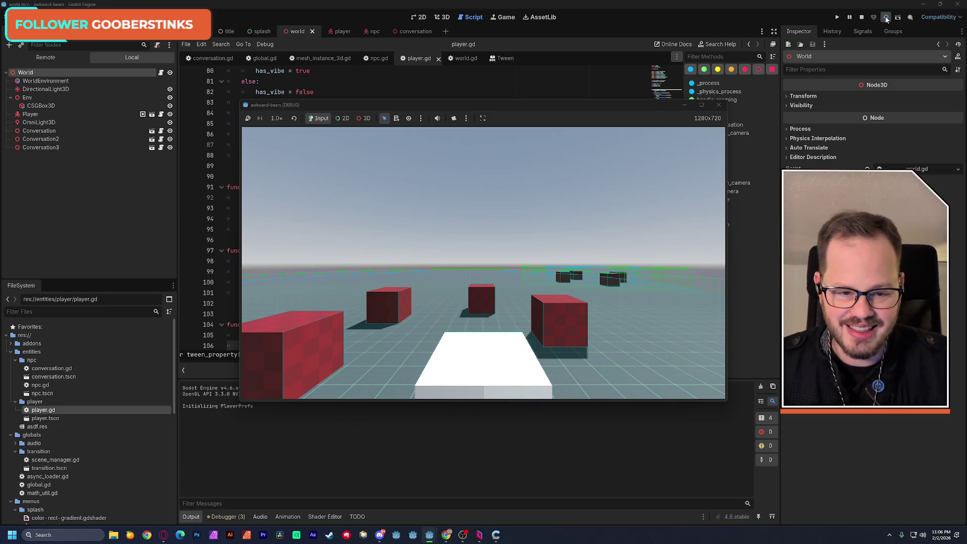
pyautogui.click(886, 18)
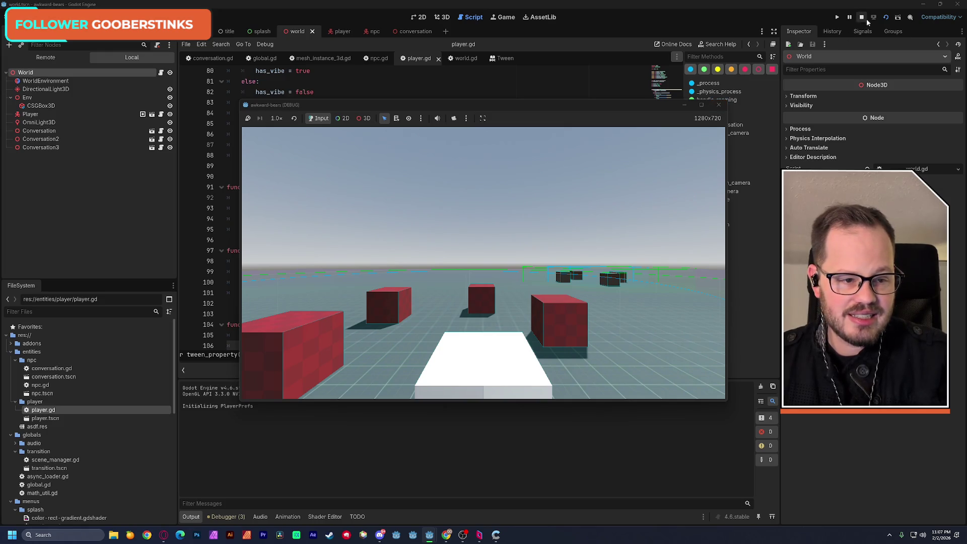
pyautogui.click(886, 18)
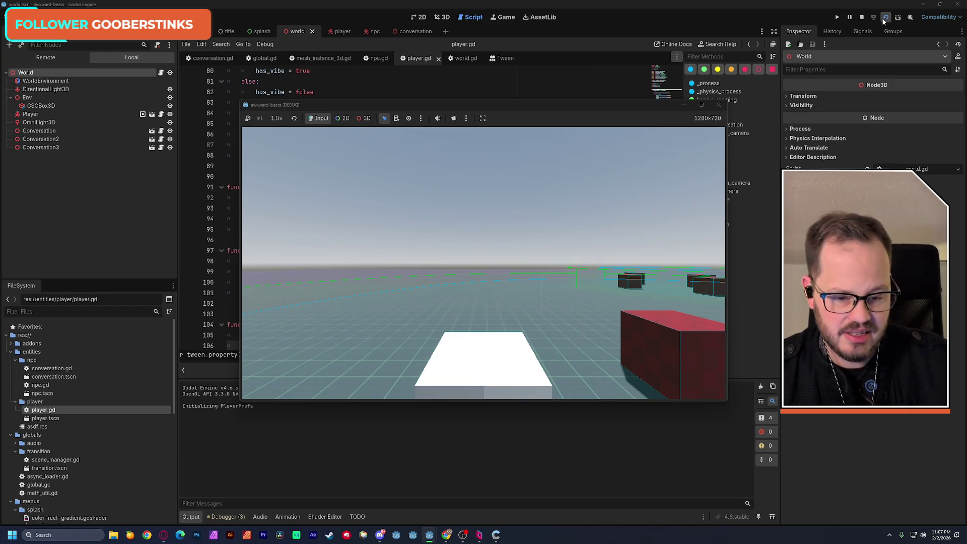
pyautogui.click(720, 104)
pyautogui.click(376, 298)
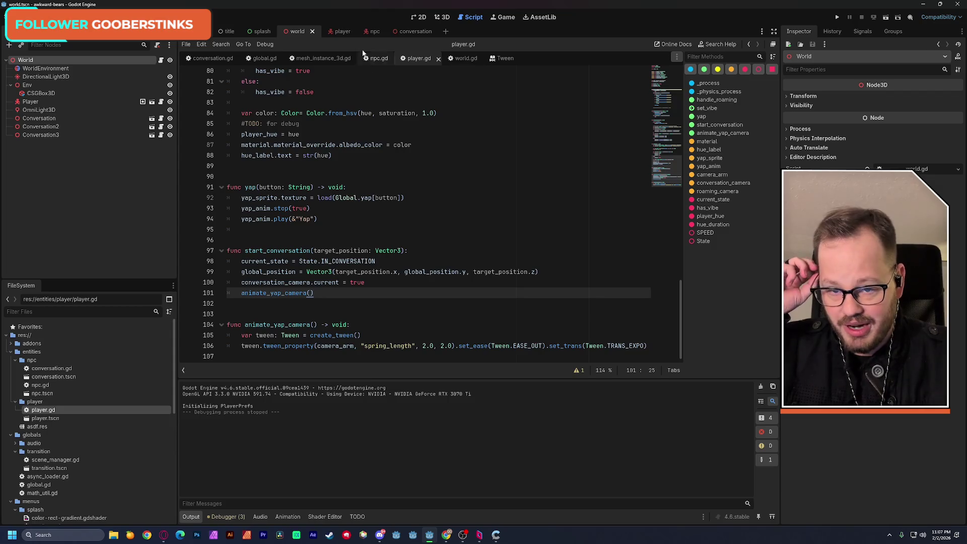
# Step: Select ConversationCenter in the conversation scene and scroll player.gd back to its first line
pyautogui.click(408, 33)
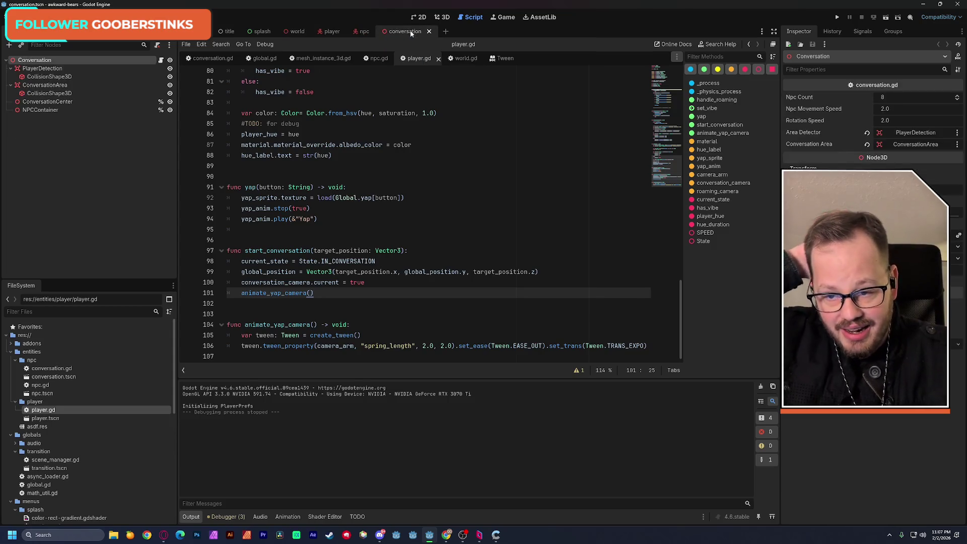
pyautogui.click(42, 103)
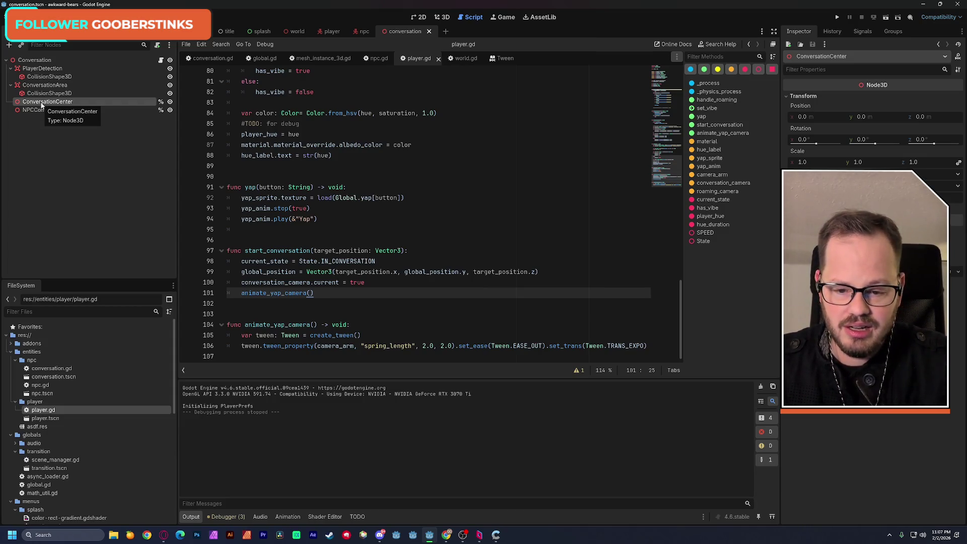
pyautogui.scroll(10, 294, 174)
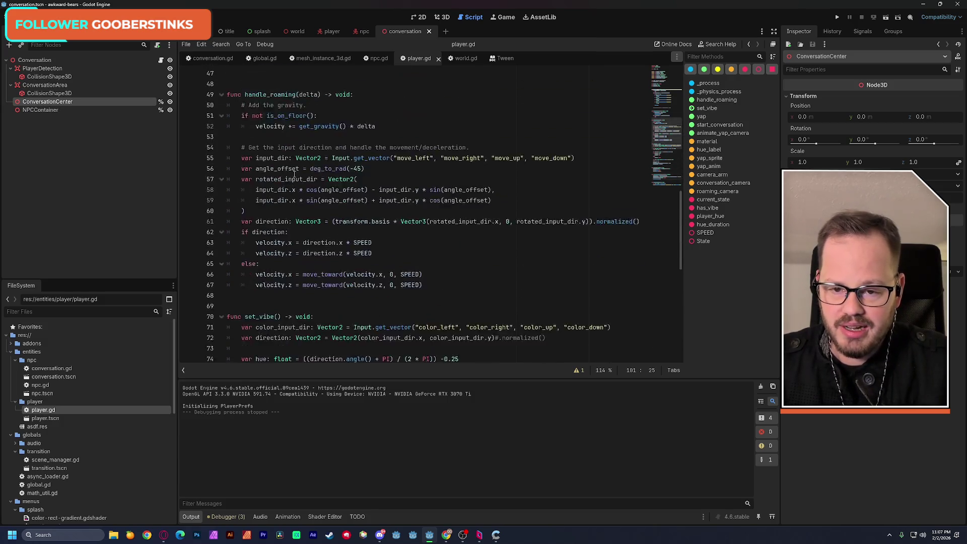
pyautogui.scroll(15, 294, 174)
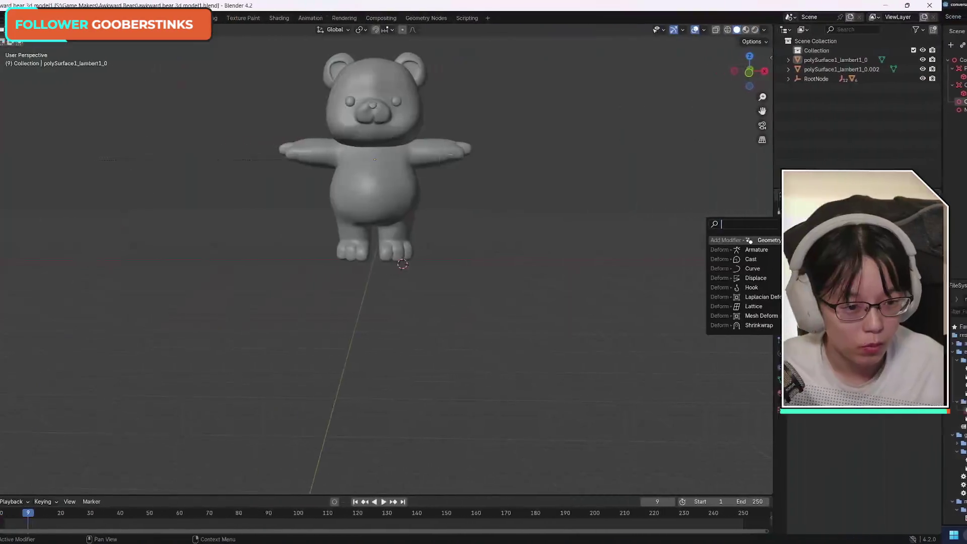
# Step: Close the Add Modifier search menu in Blender's 3D viewport
pyautogui.press('Escape')
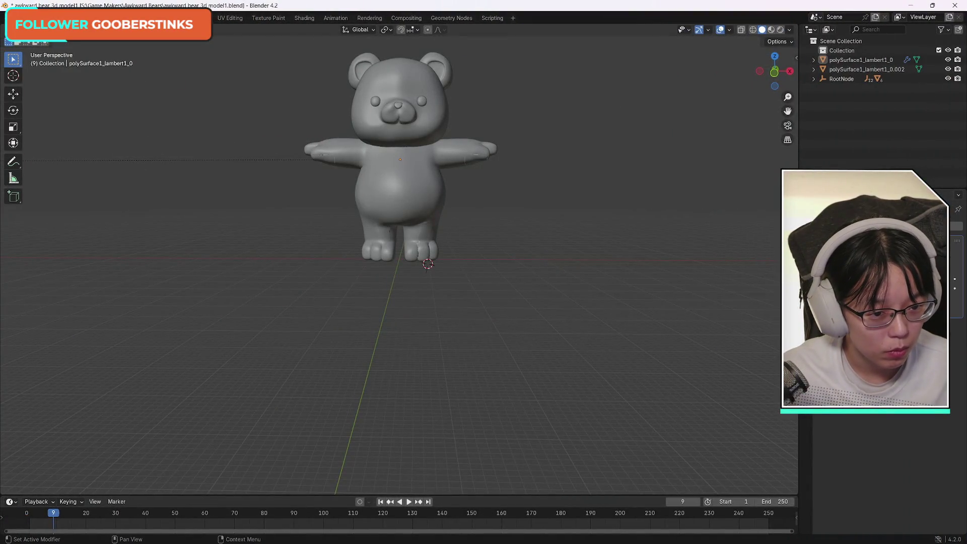
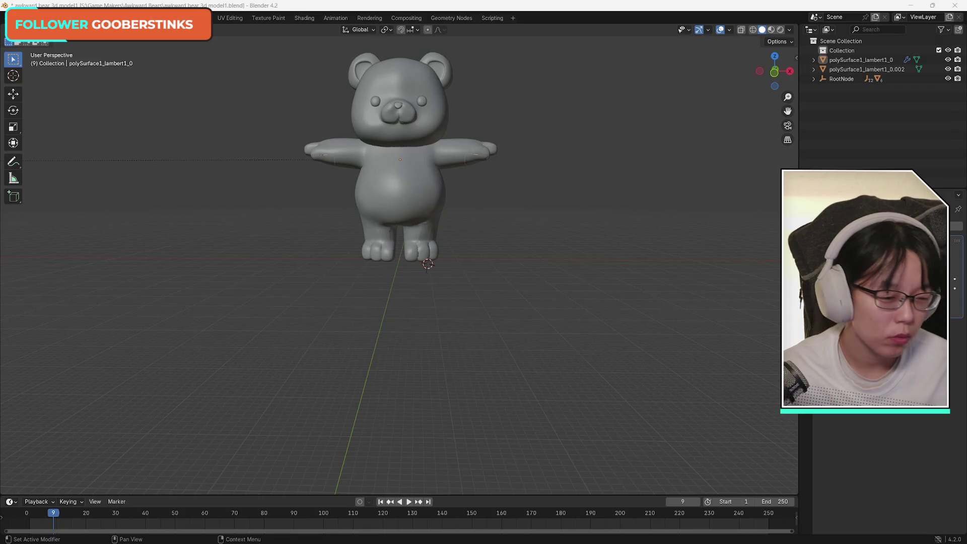
# Step: Check the bear mesh's data properties, pause the YouTube rigging tutorial, and return to the Google results
pyautogui.click(806, 342)
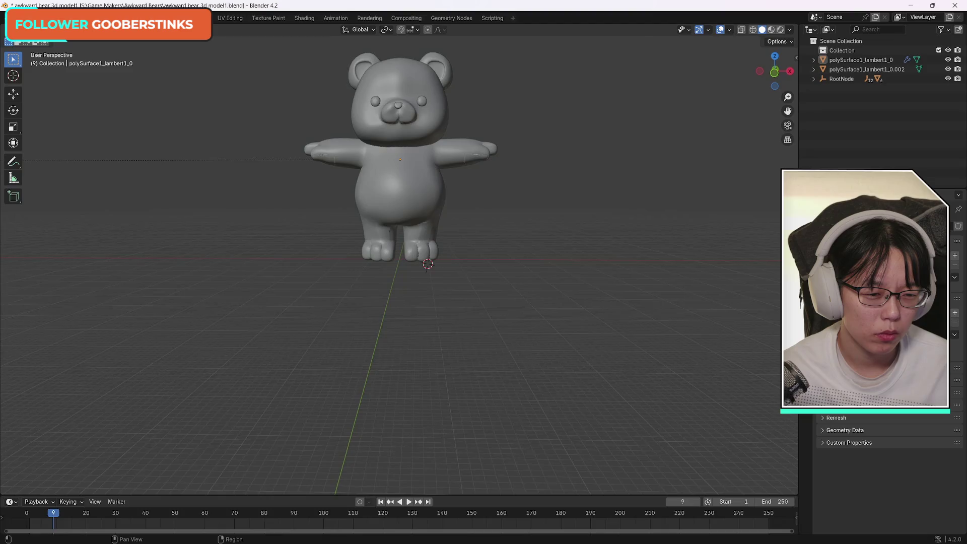
pyautogui.click(806, 355)
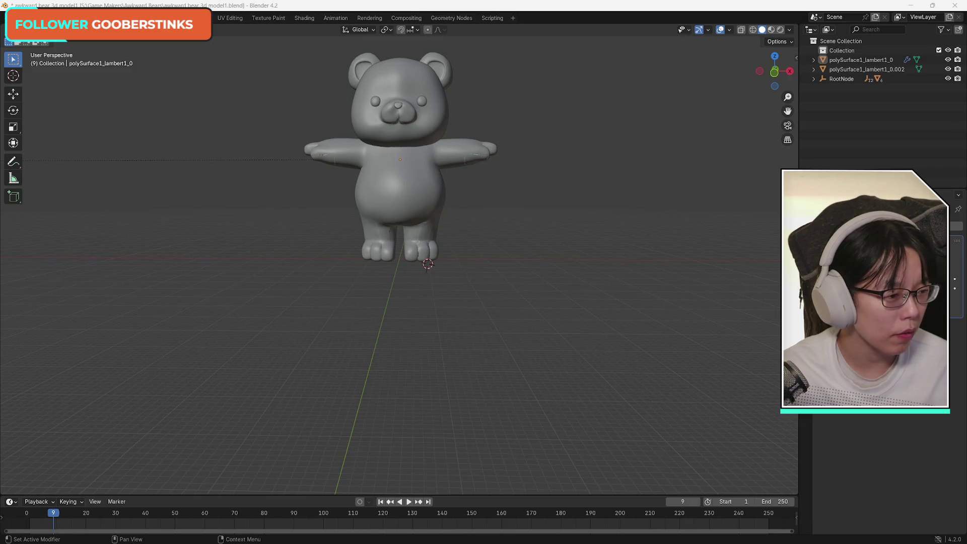
pyautogui.hotkey('alt', 'Tab')
pyautogui.moveTo(751, 69)
pyautogui.mouseDown()
pyautogui.moveTo(660, 42)
pyautogui.moveTo(617, 42)
pyautogui.mouseUp()
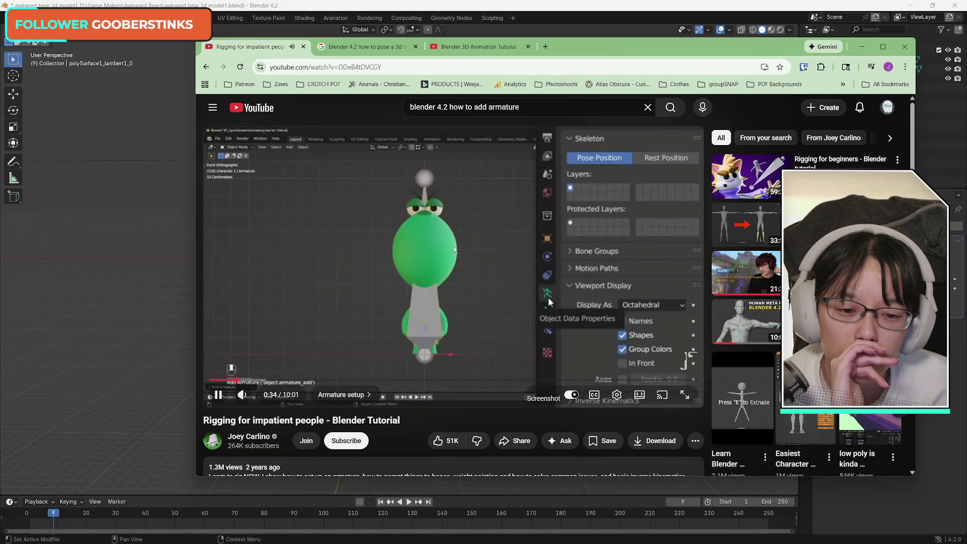
pyautogui.click(684, 224)
pyautogui.hotkey('alt', 'Tab')
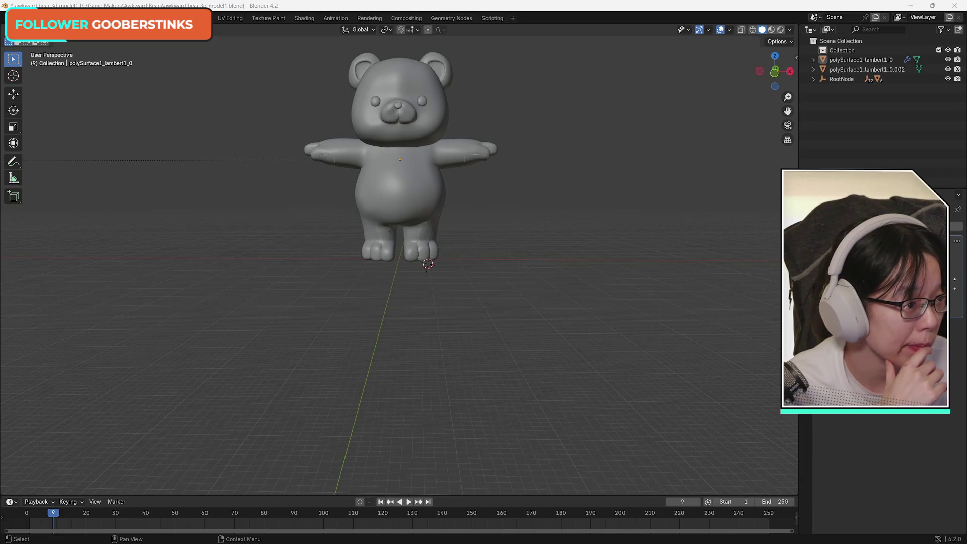
pyautogui.hotkey('alt', 'Tab')
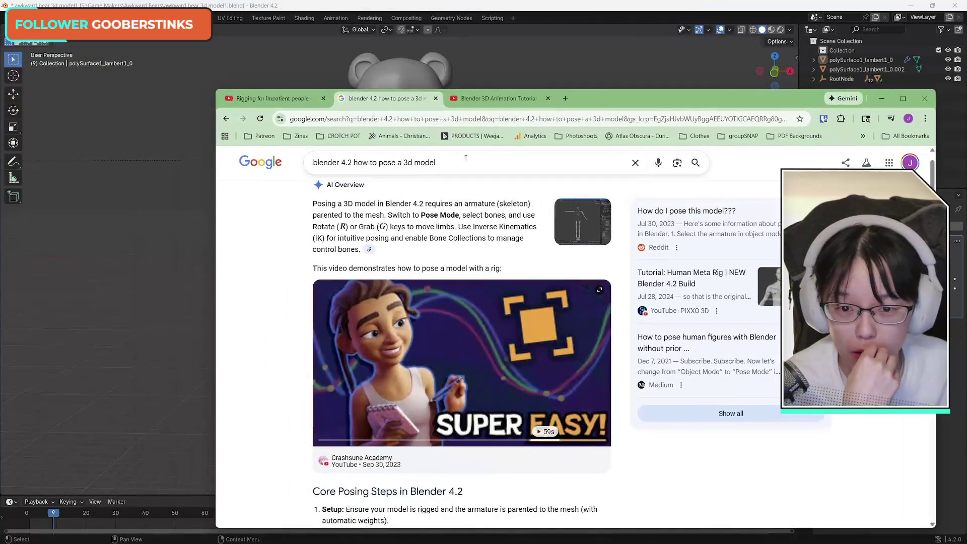
# Step: Search Google for 'blender 4.2 don't have object data property', then move the browser aside
pyautogui.click(395, 163)
pyautogui.moveTo(353, 163); pyautogui.dragTo(605, 183)
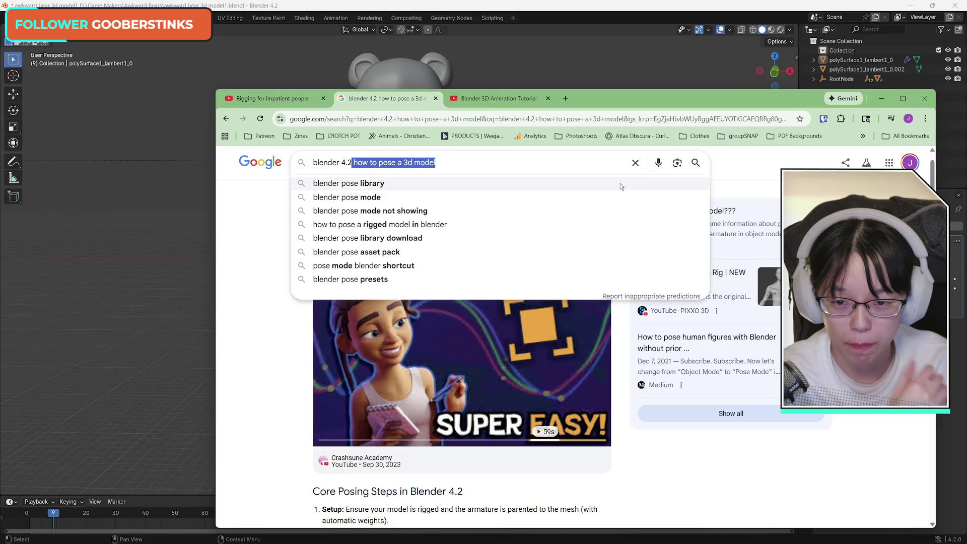
pyautogui.press('BackSpace')
pyautogui.write("don't have o")
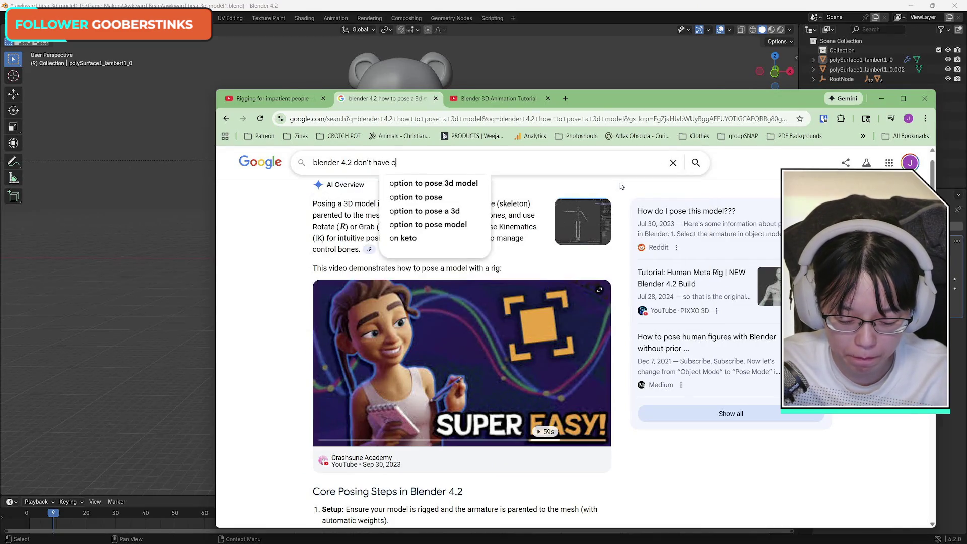
pyautogui.write('bject da')
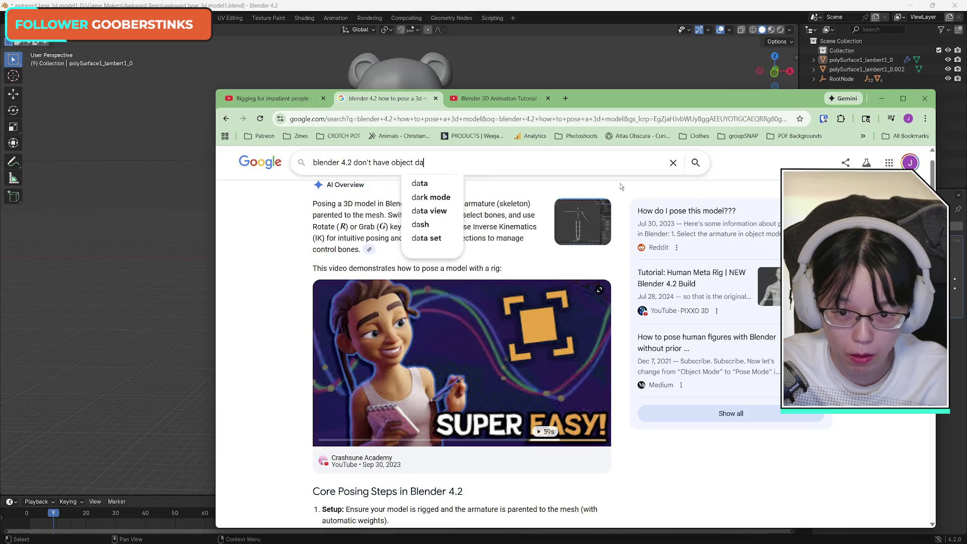
pyautogui.write('ta property')
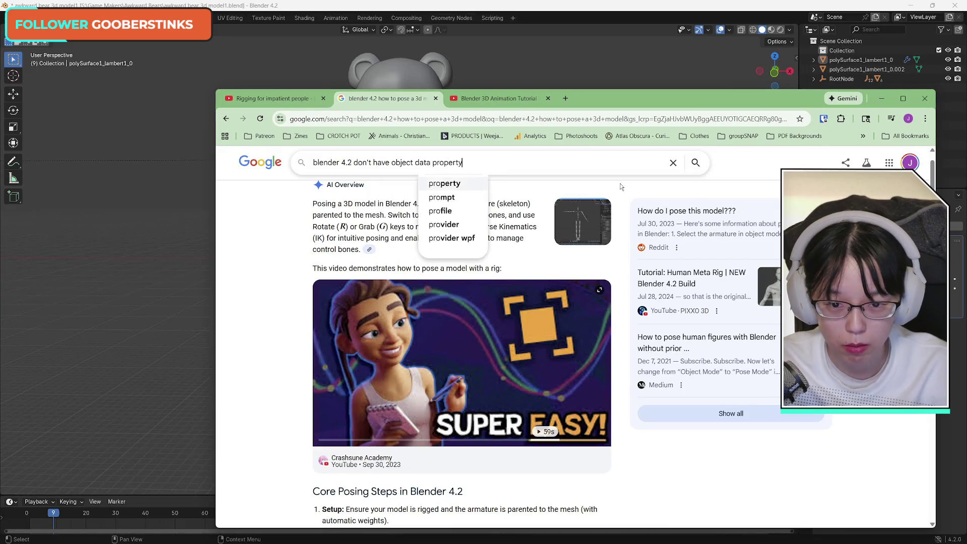
pyautogui.press('Return')
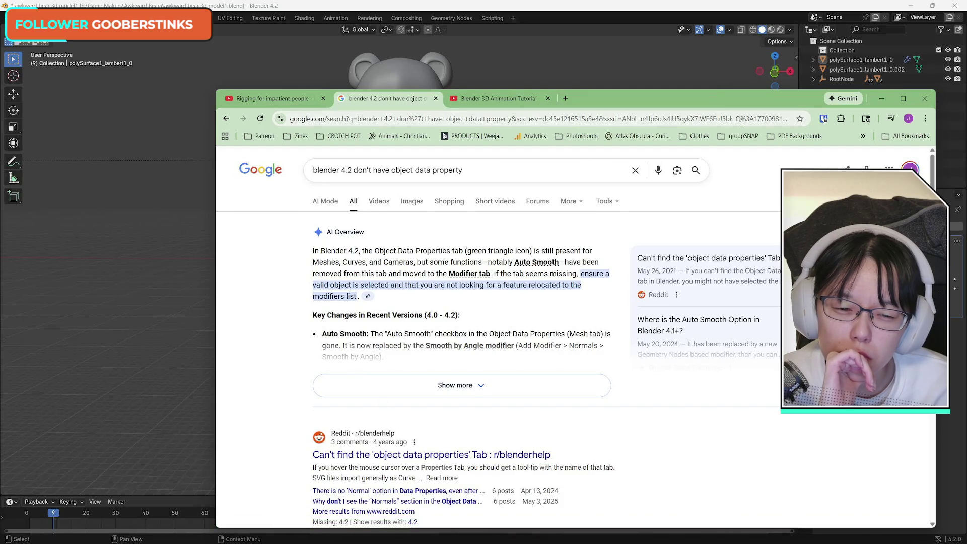
pyautogui.moveTo(617, 96); pyautogui.dragTo(966, 84)
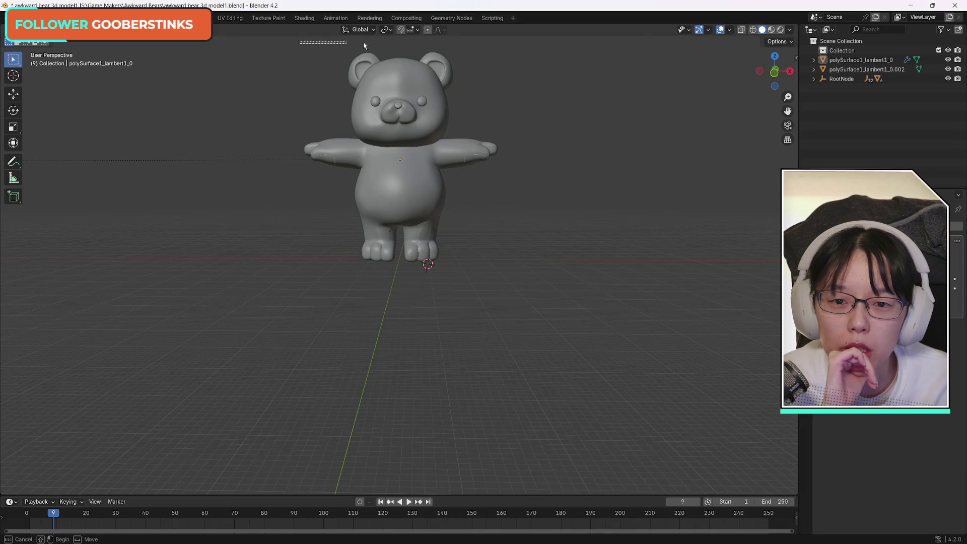
# Step: Box-select the whole bear model, then bring the Google results back over Blender
pyautogui.moveTo(299, 44); pyautogui.dragTo(554, 324)
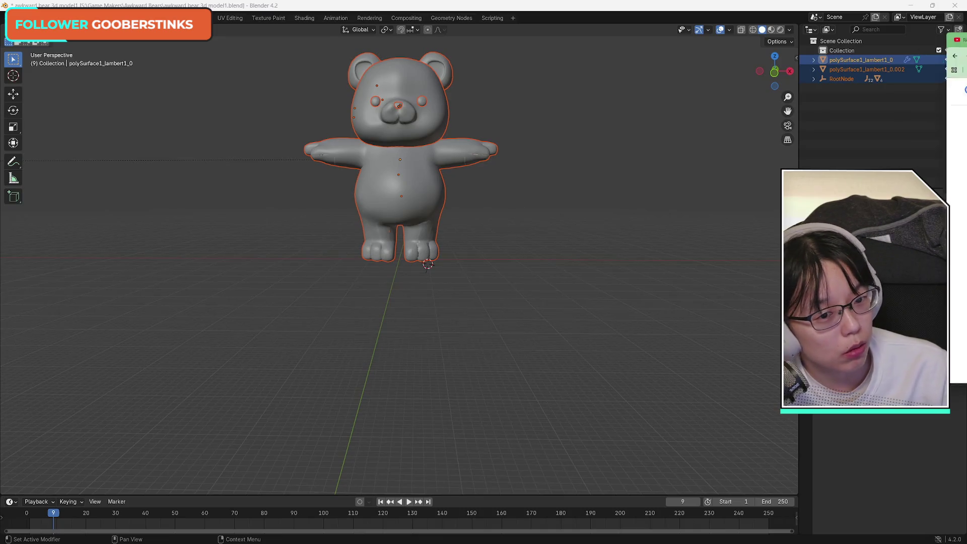
pyautogui.hotkey('alt', 'Tab')
pyautogui.moveTo(695, 53); pyautogui.dragTo(748, 58)
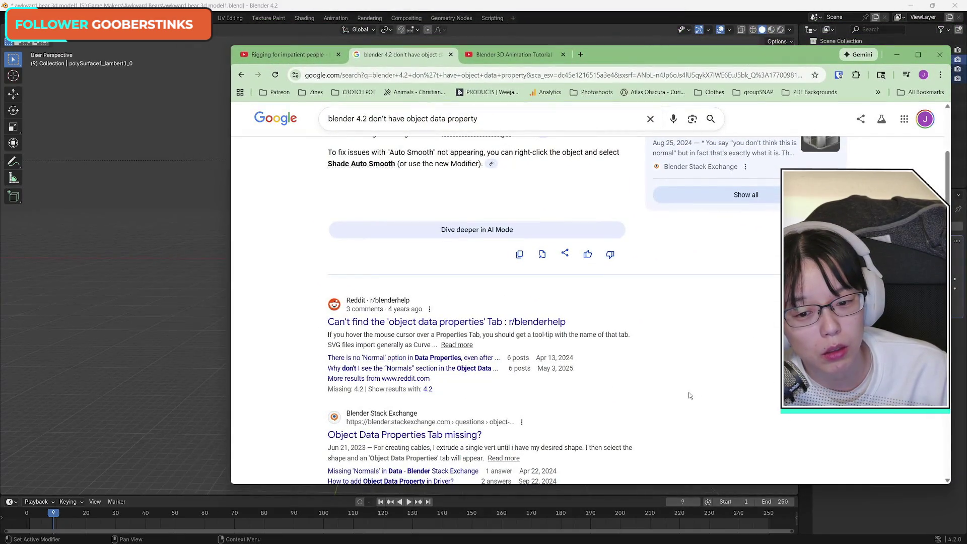
# Step: Read through the missing object data tab results and AI Overview, shifting the browser window around
pyautogui.scroll(-5, 673, 395)
pyautogui.scroll(-1, 672, 396)
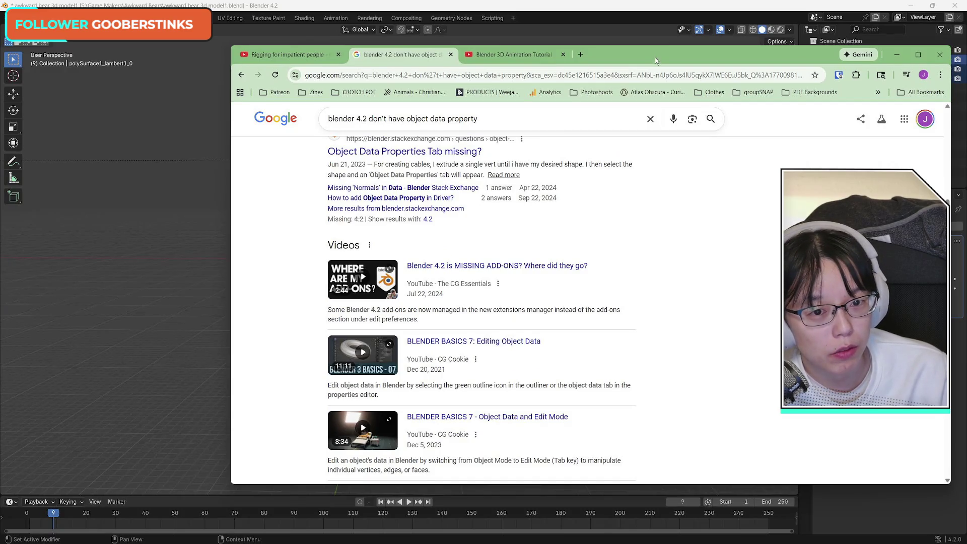
pyautogui.moveTo(655, 59)
pyautogui.mouseDown()
pyautogui.moveTo(132, 79)
pyautogui.moveTo(528, 80)
pyautogui.moveTo(451, 71)
pyautogui.mouseUp()
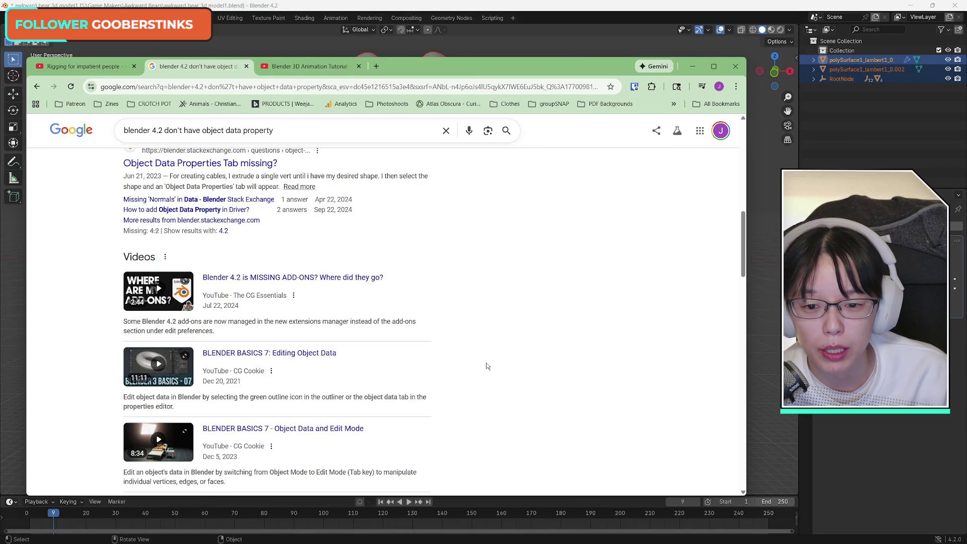
pyautogui.moveTo(546, 71); pyautogui.dragTo(640, 73)
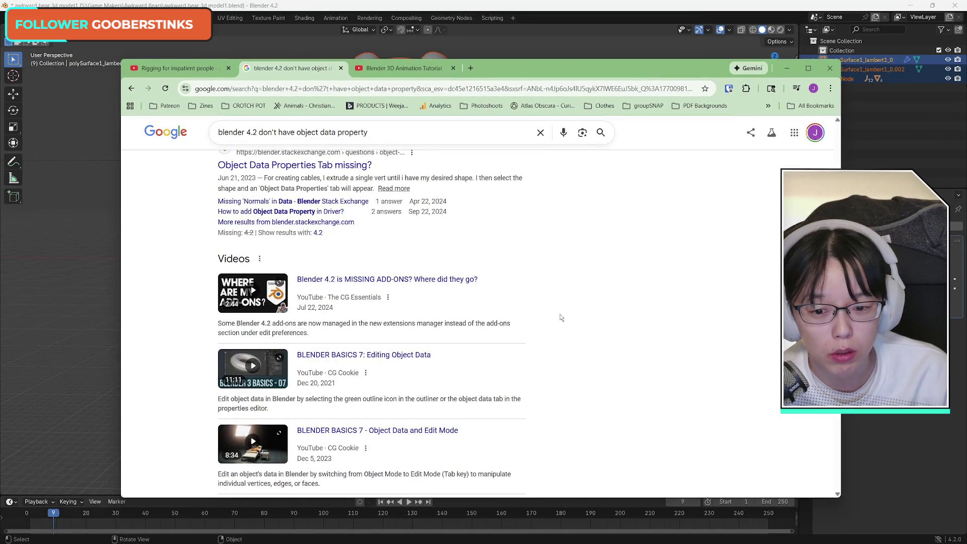
pyautogui.scroll(-5, 601, 373)
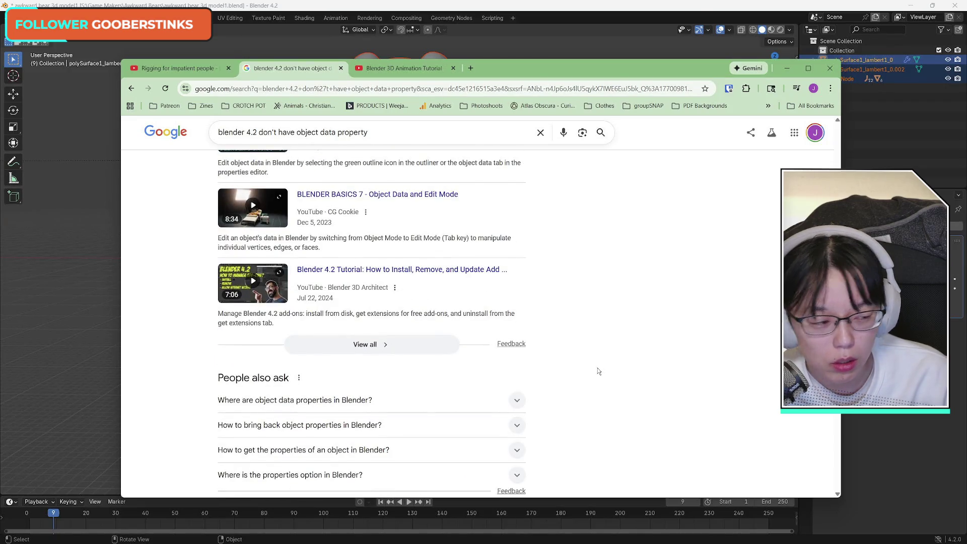
pyautogui.scroll(-5, 576, 366)
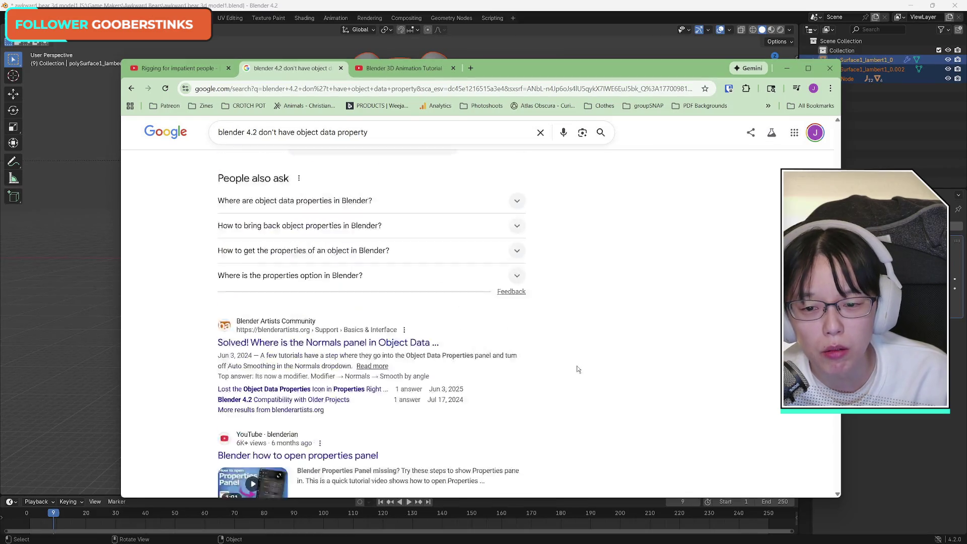
pyautogui.scroll(10, 577, 366)
pyautogui.scroll(5, 568, 366)
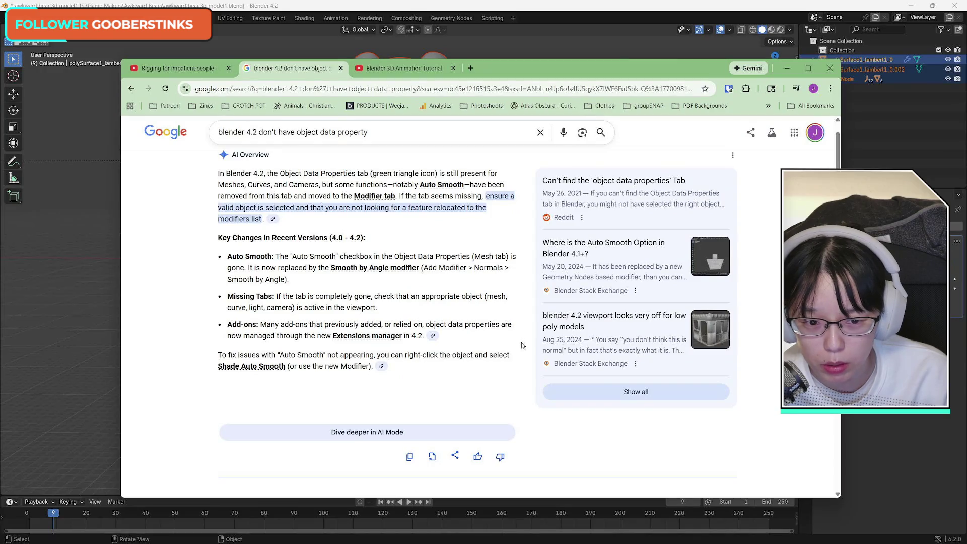
pyautogui.moveTo(529, 73)
pyautogui.mouseDown()
pyautogui.moveTo(444, 360)
pyautogui.moveTo(510, 67)
pyautogui.moveTo(523, 77)
pyautogui.mouseUp()
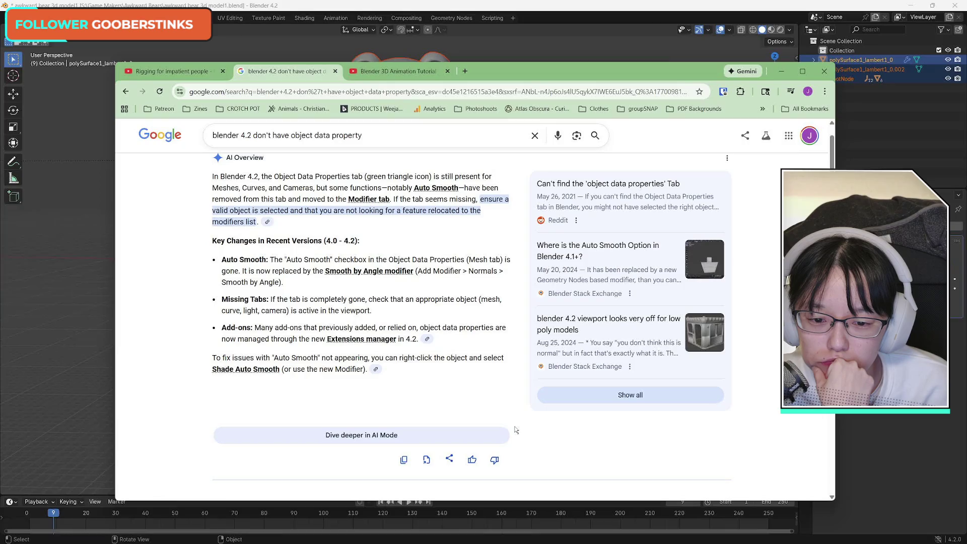
pyautogui.scroll(1, 523, 438)
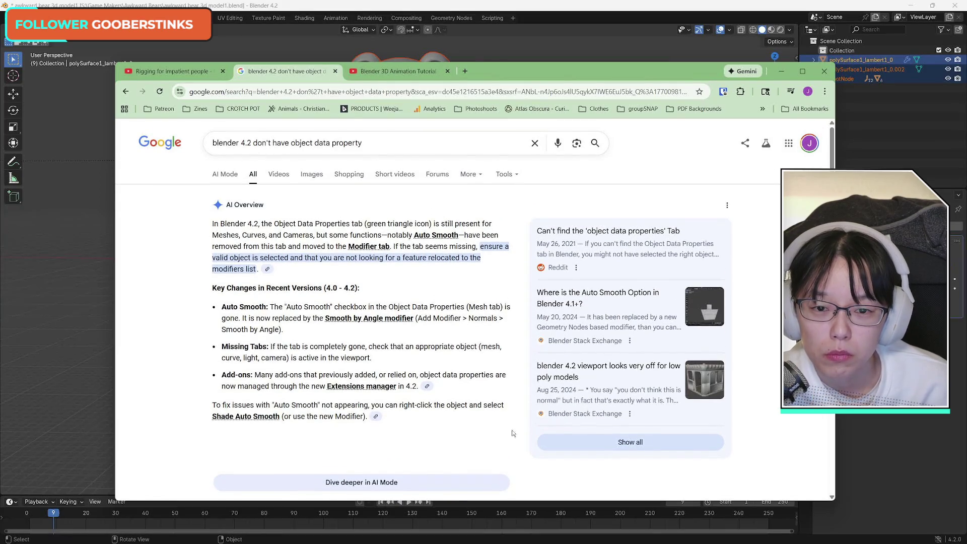
pyautogui.moveTo(538, 82)
pyautogui.mouseDown()
pyautogui.moveTo(520, 361)
pyautogui.moveTo(556, 169)
pyautogui.moveTo(561, 67)
pyautogui.moveTo(552, 59)
pyautogui.mouseUp()
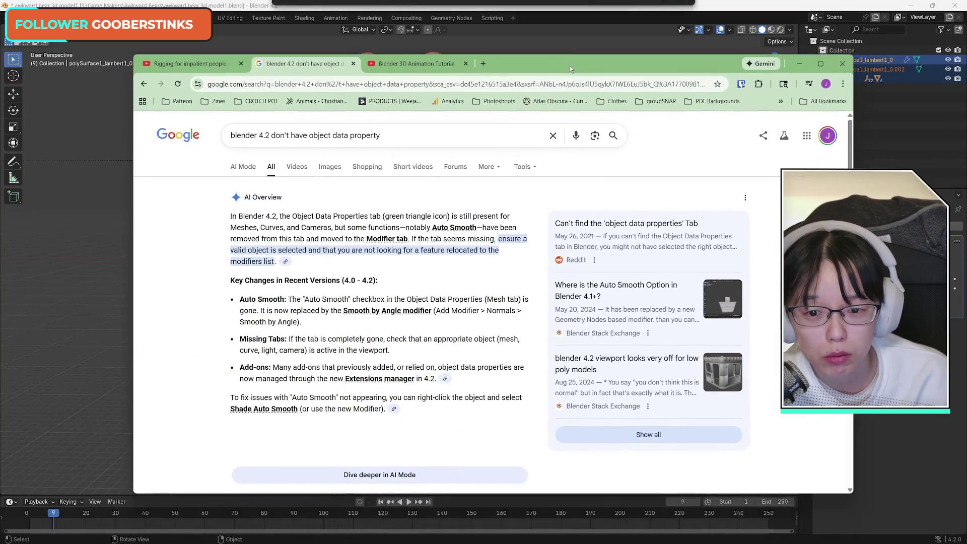
# Step: Flip between the tutorial and search result tabs, ending on Rigging for impatient people
pyautogui.click(410, 64)
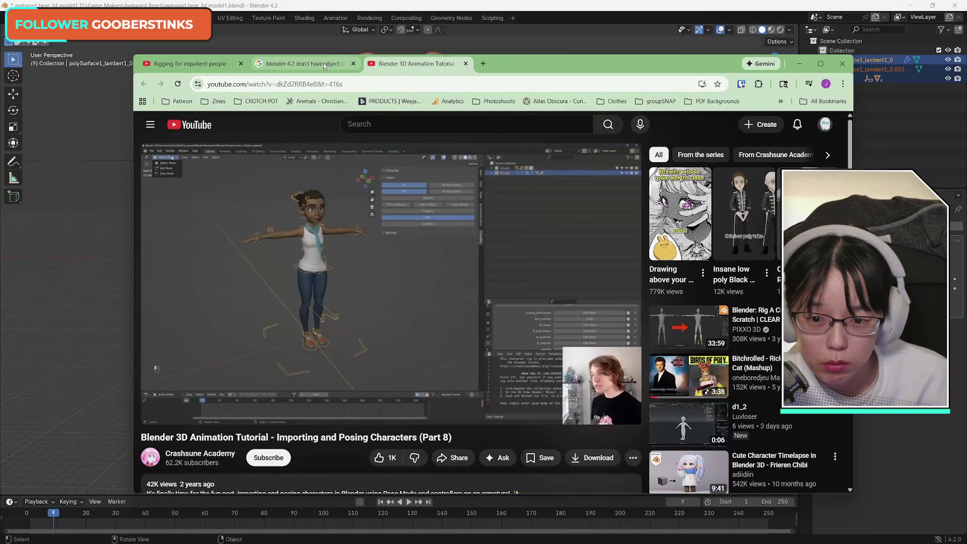
pyautogui.click(302, 63)
pyautogui.click(248, 64)
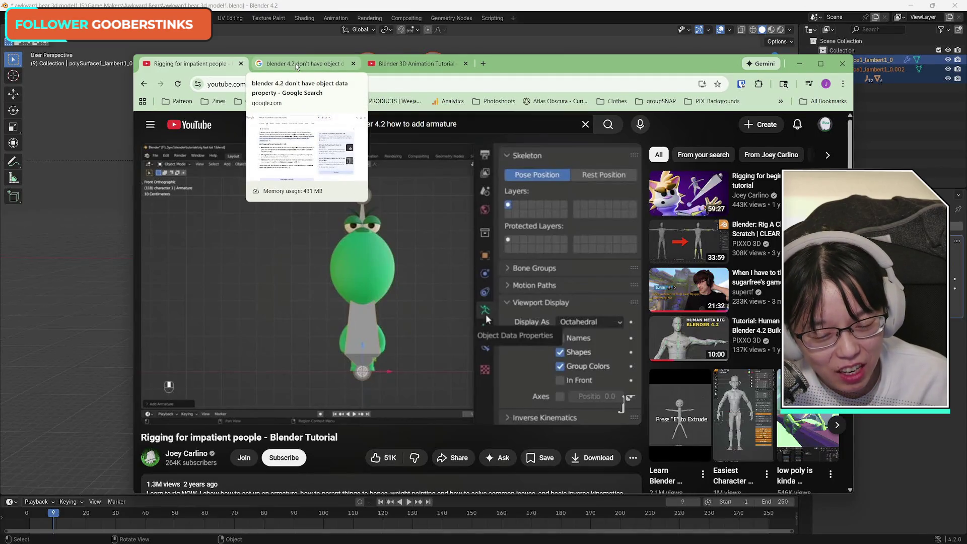
pyautogui.click(297, 67)
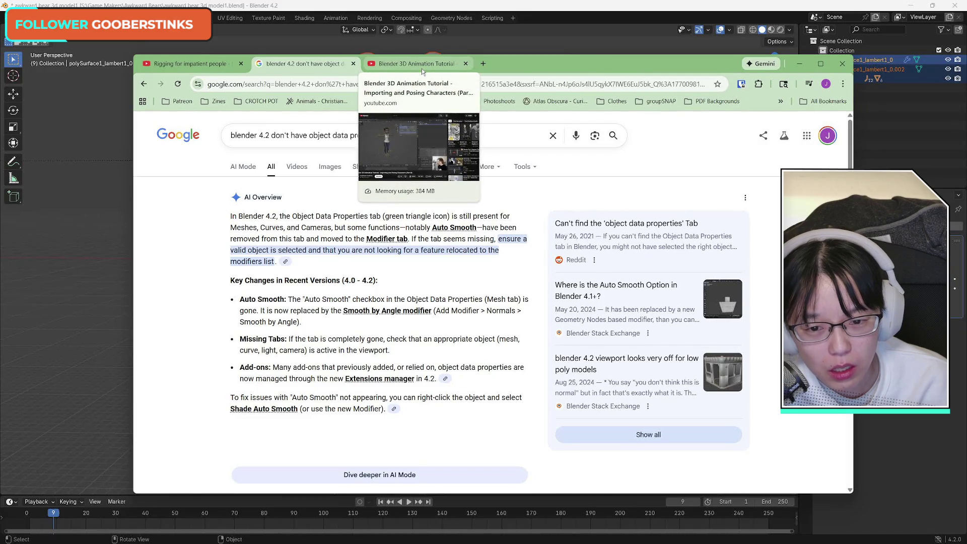
pyautogui.click(208, 72)
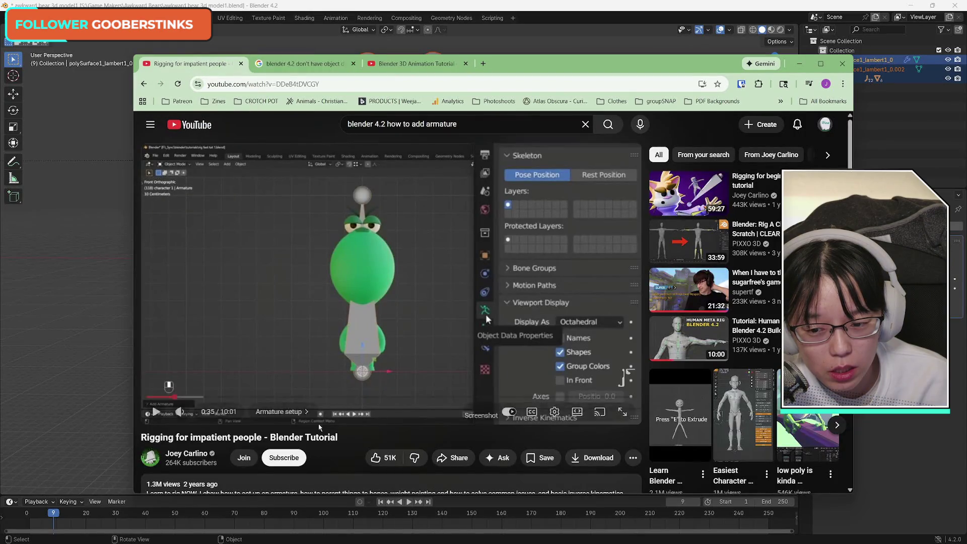
# Step: Expand and read through the Rigging for impatient people video description
pyautogui.scroll(-3, 303, 389)
pyautogui.click(356, 375)
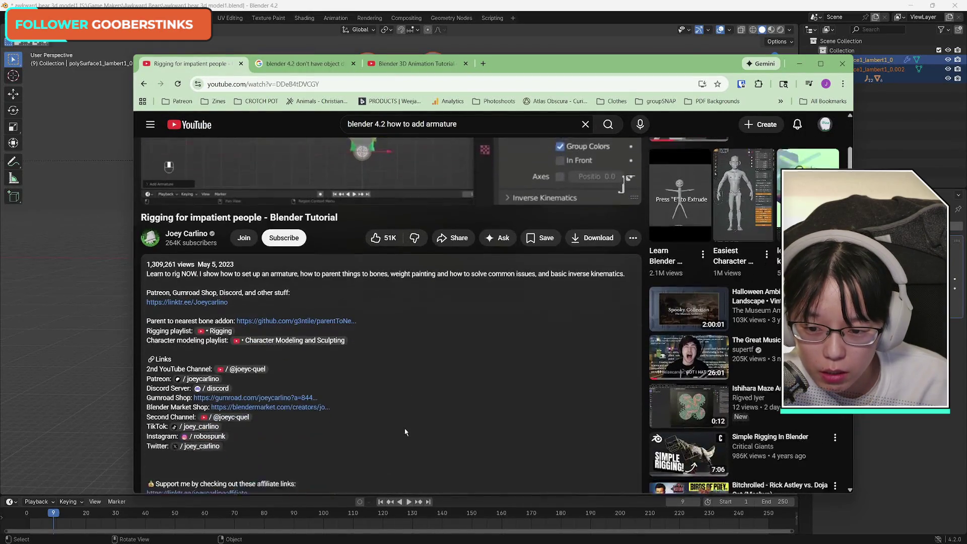
pyautogui.scroll(-2, 405, 432)
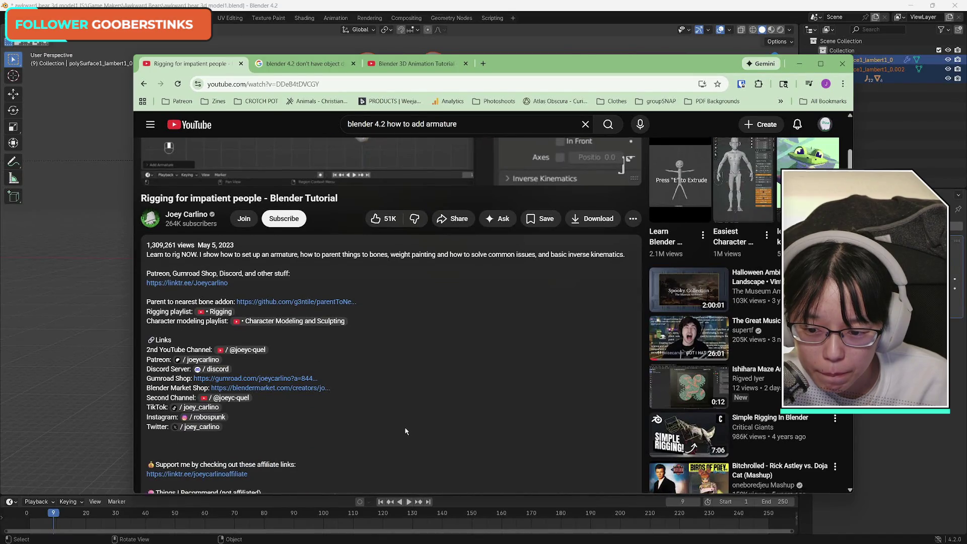
pyautogui.scroll(-5, 405, 432)
pyautogui.scroll(-2, 406, 431)
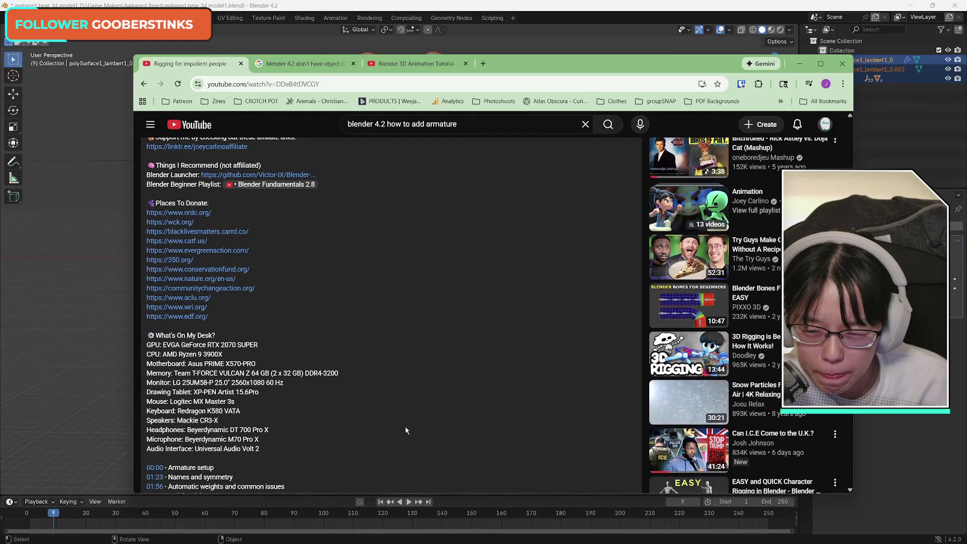
pyautogui.scroll(-4, 406, 430)
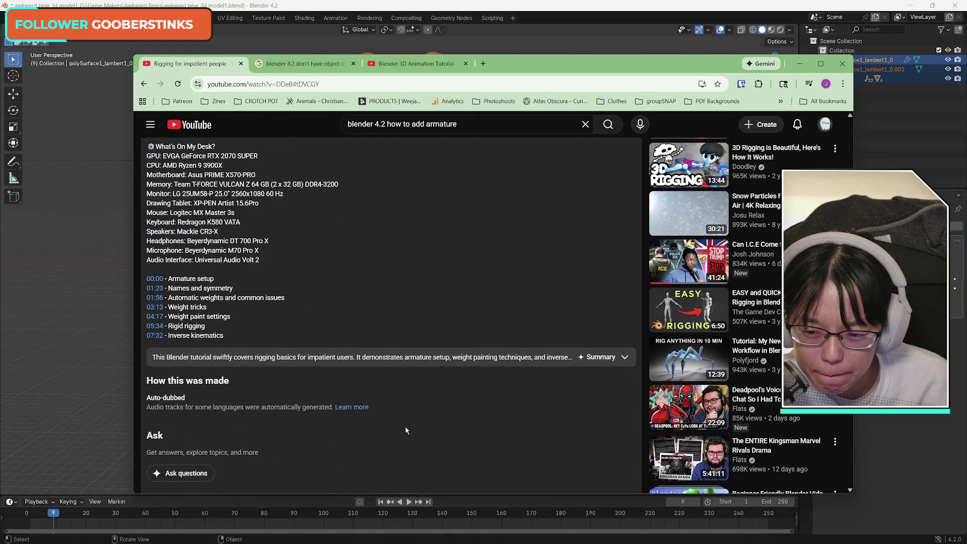
pyautogui.scroll(12, 406, 431)
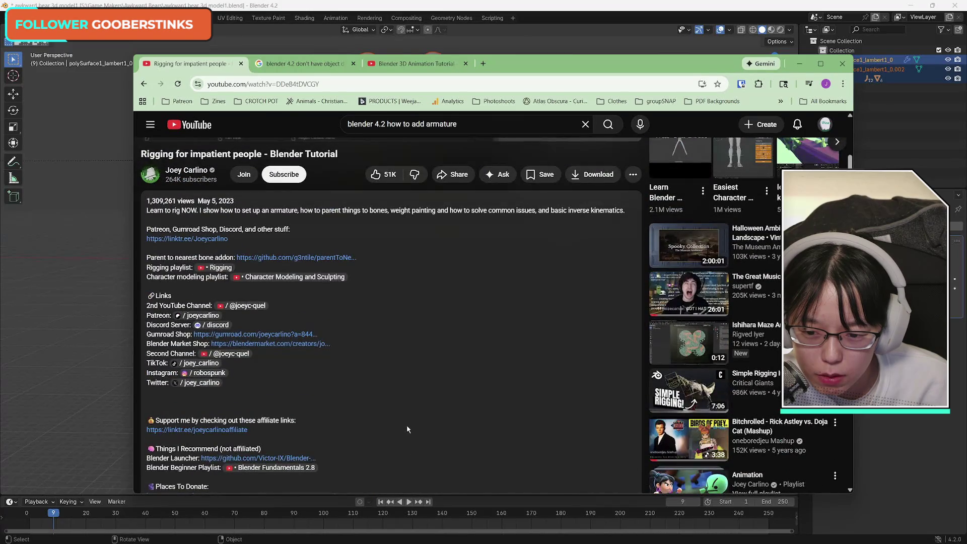
pyautogui.scroll(4, 408, 429)
pyautogui.scroll(2, 402, 431)
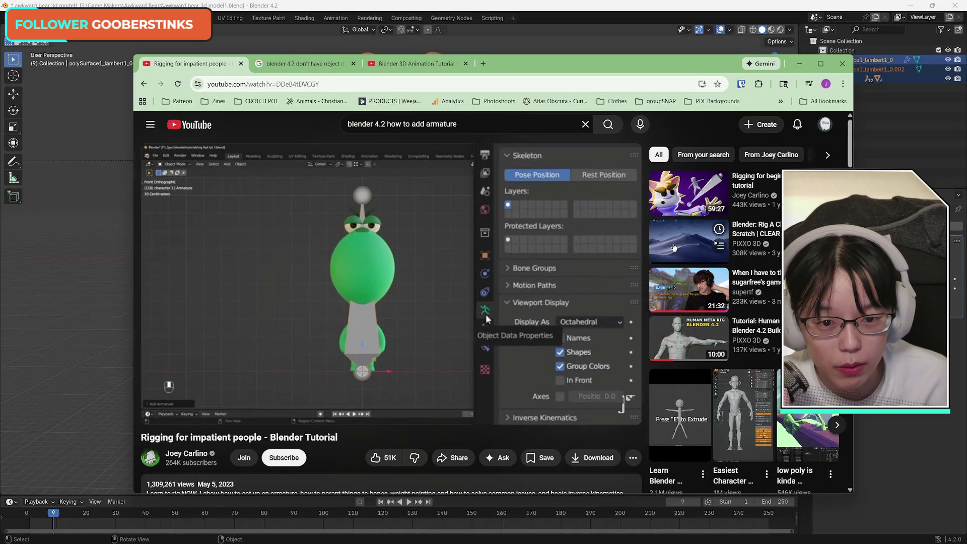
# Step: Glance at the other tabs again and minimize the browser to return to Blender
pyautogui.click(370, 65)
pyautogui.click(332, 64)
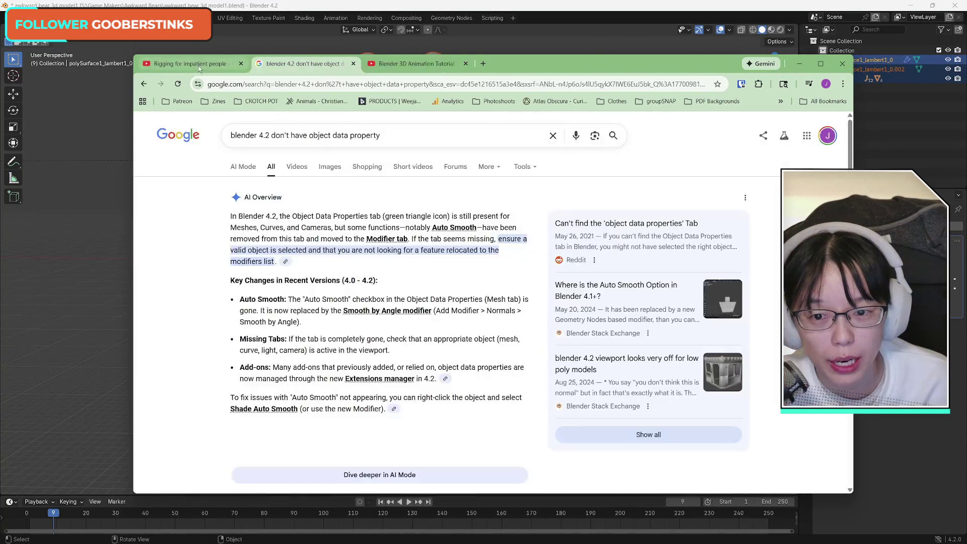
pyautogui.click(212, 64)
pyautogui.click(799, 64)
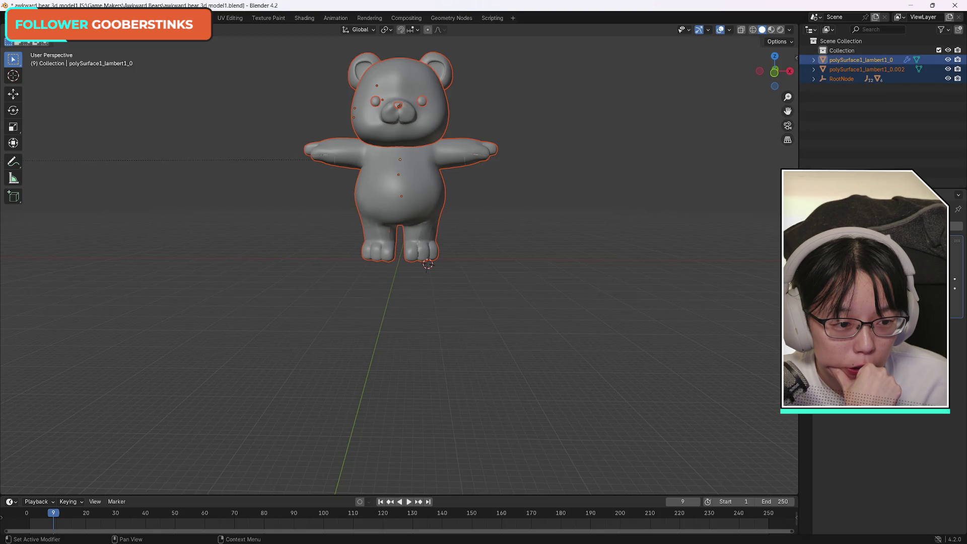
# Step: Deselect the bear and open the Shift+A Add menu showing Armature and mesh options
pyautogui.scroll(2, 391, 300)
pyautogui.scroll(-5, 398, 300)
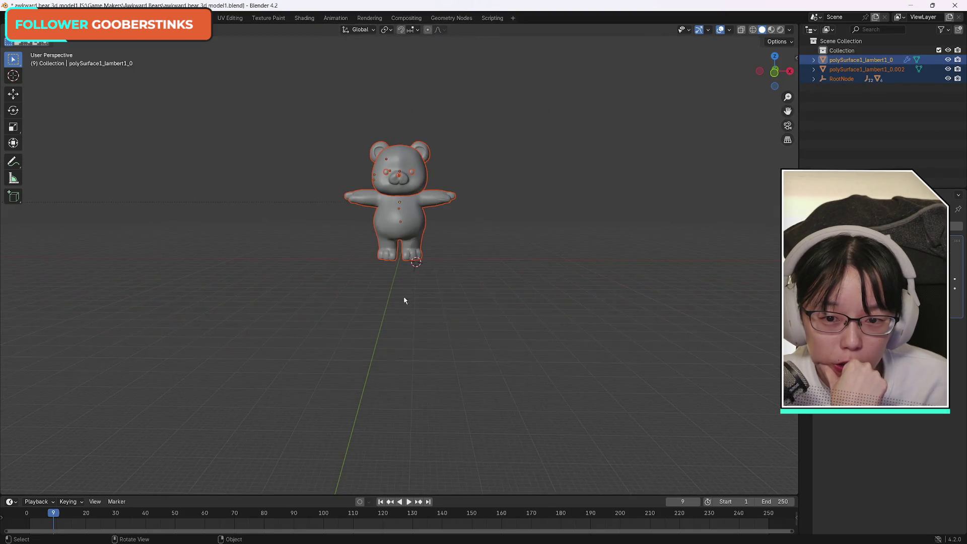
pyautogui.rightClick(398, 184)
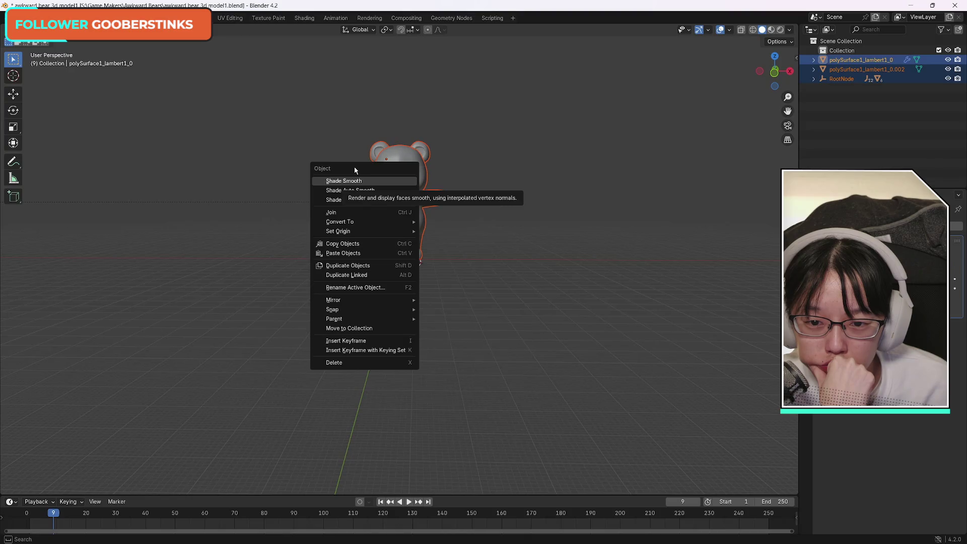
pyautogui.click(244, 153)
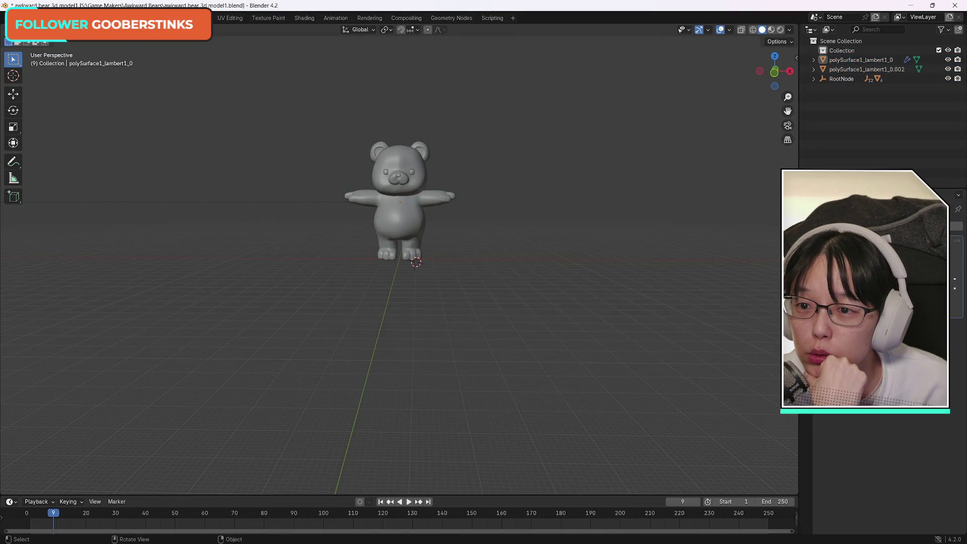
pyautogui.hotkey('shift', 'a')
pyautogui.moveTo(140, 44)
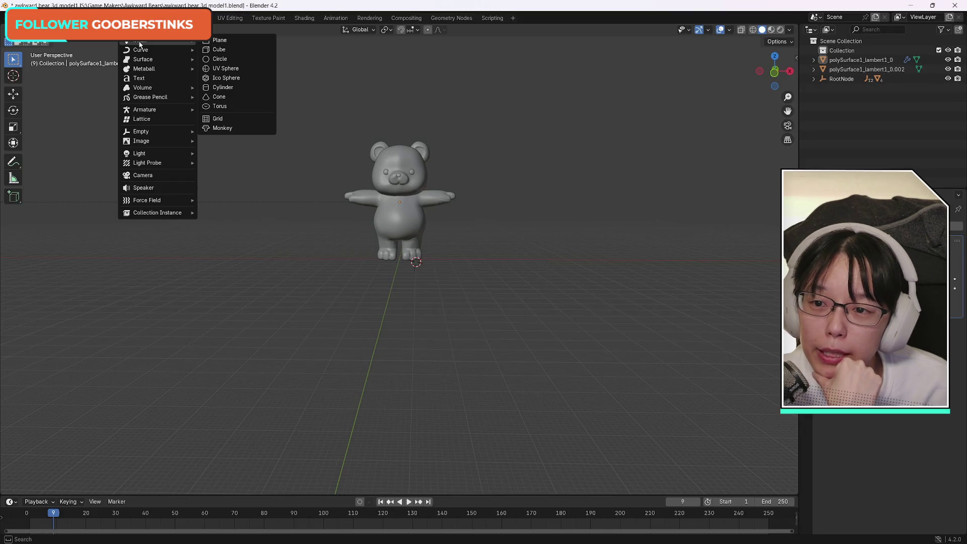
# Step: Add a Human Rigify meta-rig and move it out from under the bear's feet
pyautogui.moveTo(161, 110)
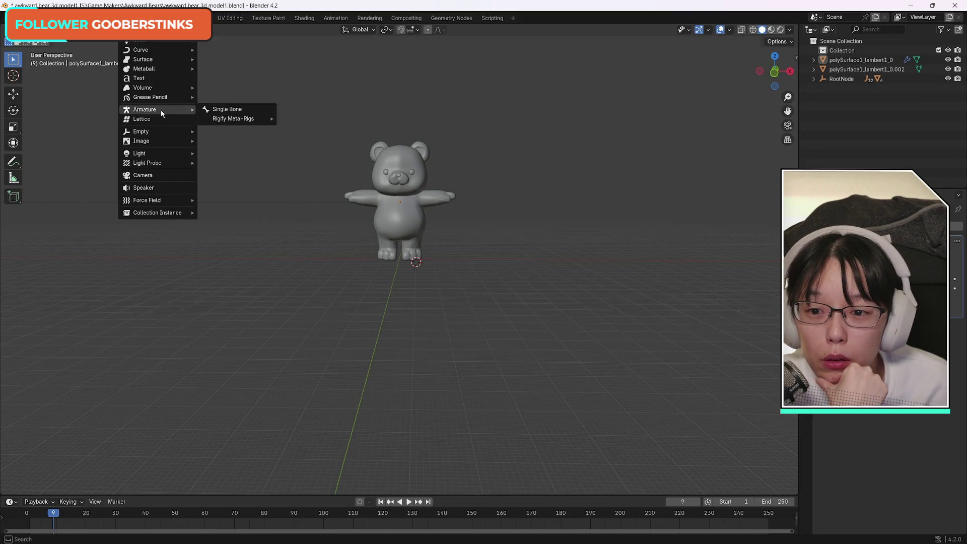
pyautogui.moveTo(248, 119)
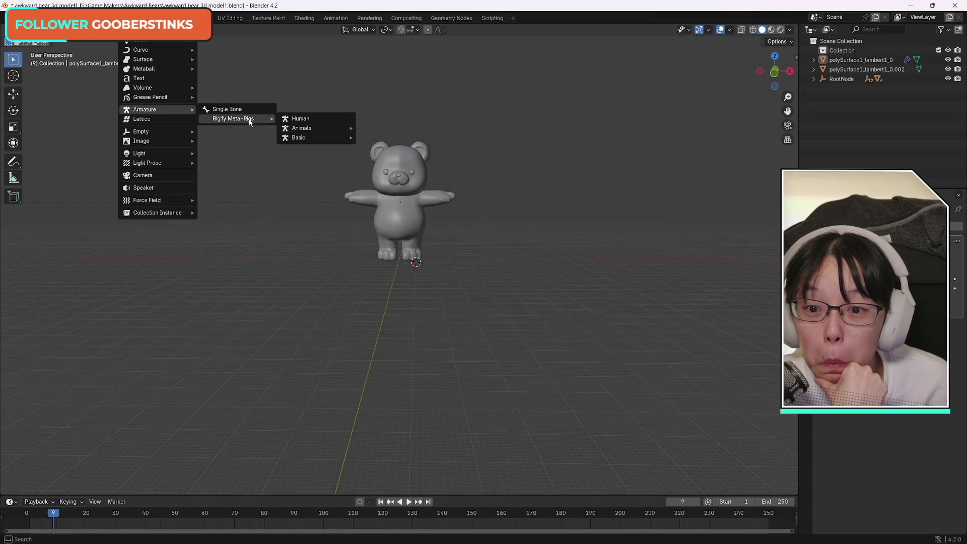
pyautogui.click(319, 122)
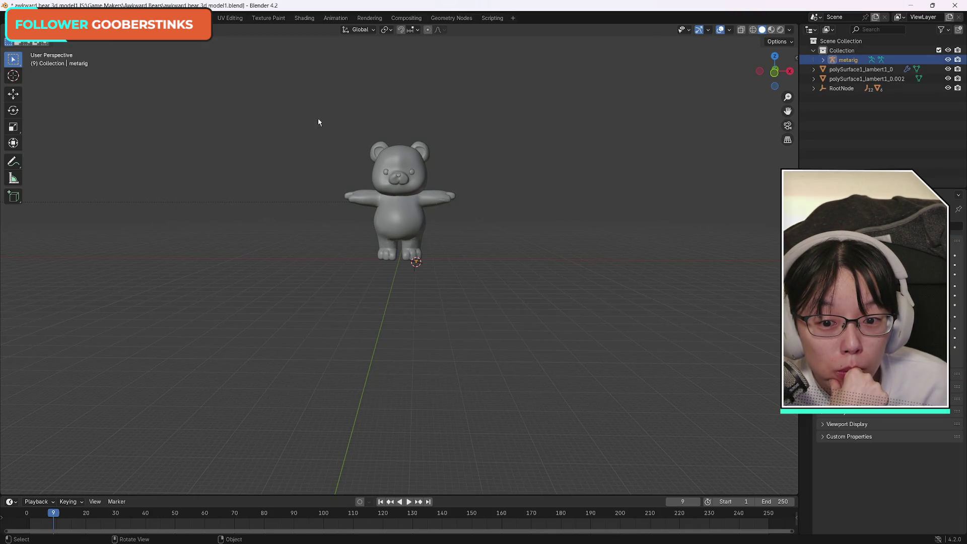
pyautogui.scroll(5, 391, 271)
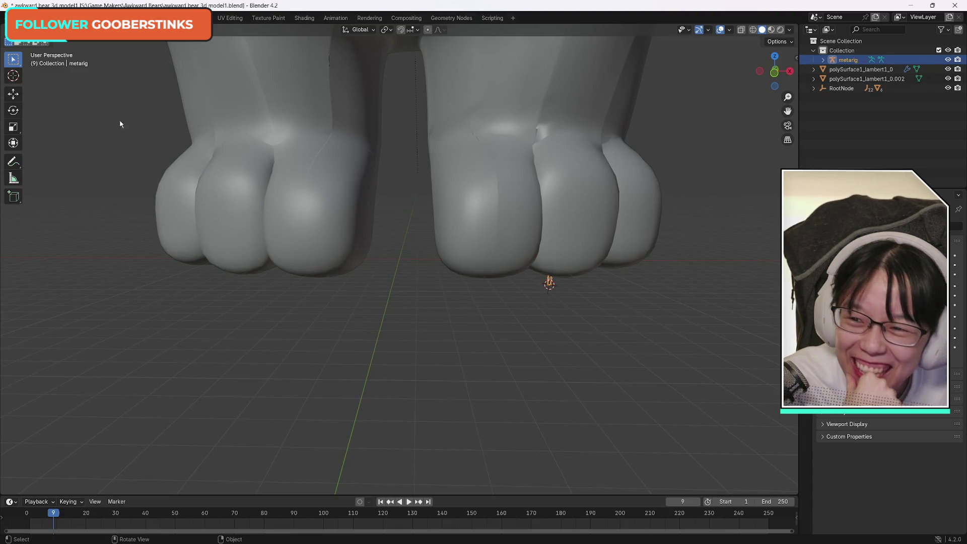
pyautogui.click(13, 94)
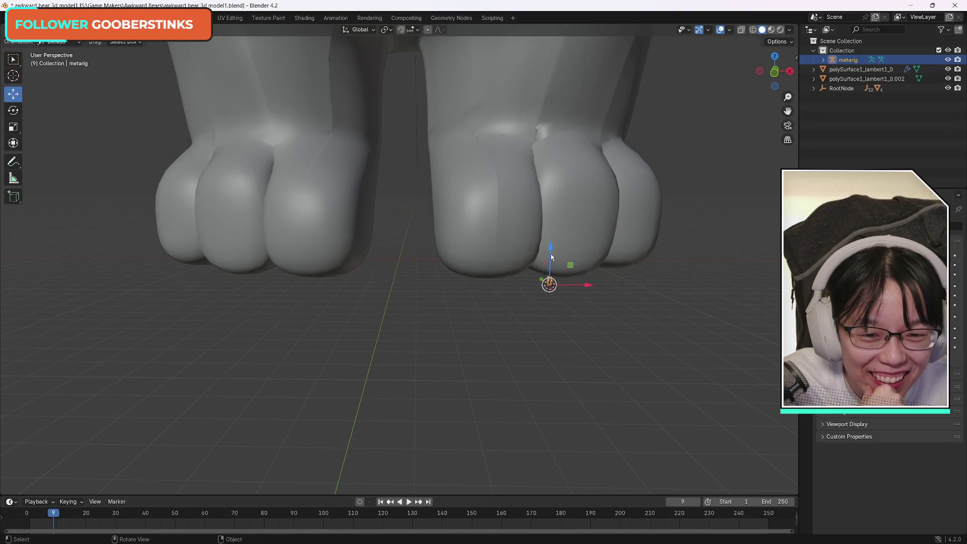
pyautogui.moveTo(543, 282); pyautogui.dragTo(618, 336)
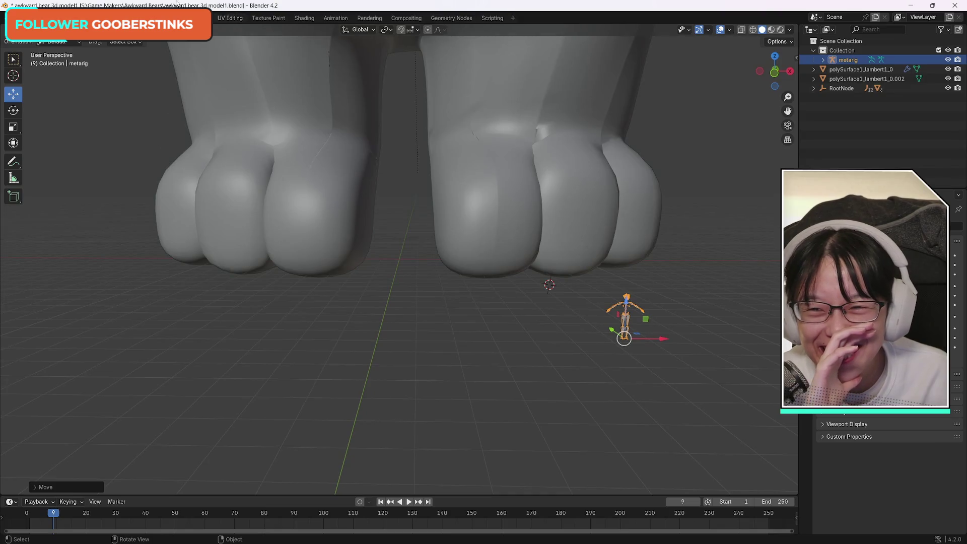
# Step: Delete the Human metarig, leaving the Add menu open
pyautogui.hotkey('shift', 'a')
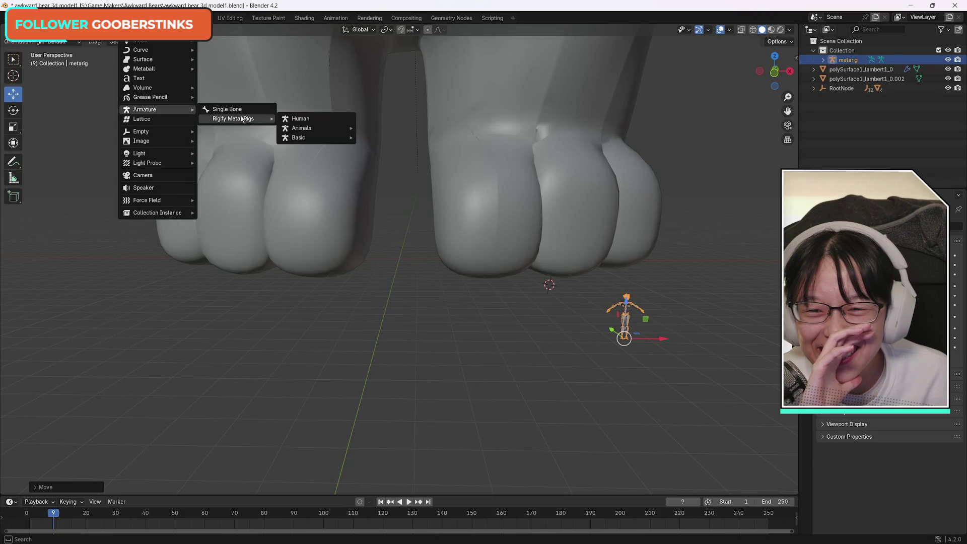
pyautogui.moveTo(319, 127)
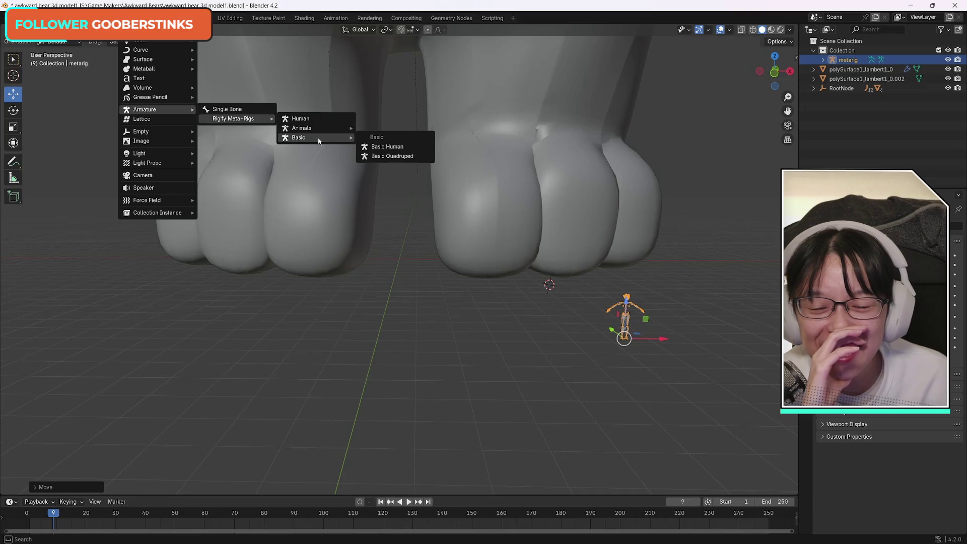
pyautogui.click(719, 363)
pyautogui.click(625, 318)
pyautogui.press('Delete')
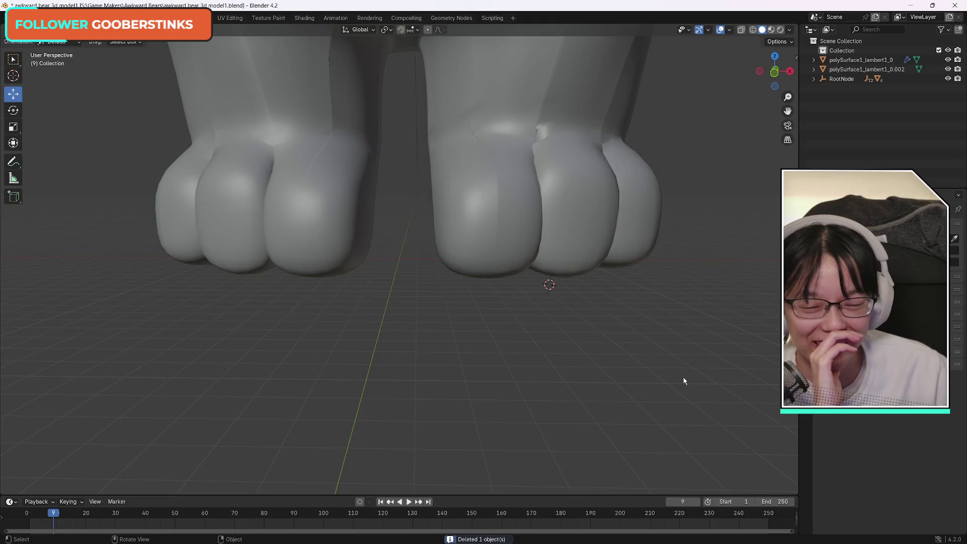
pyautogui.hotkey('shift', 'a')
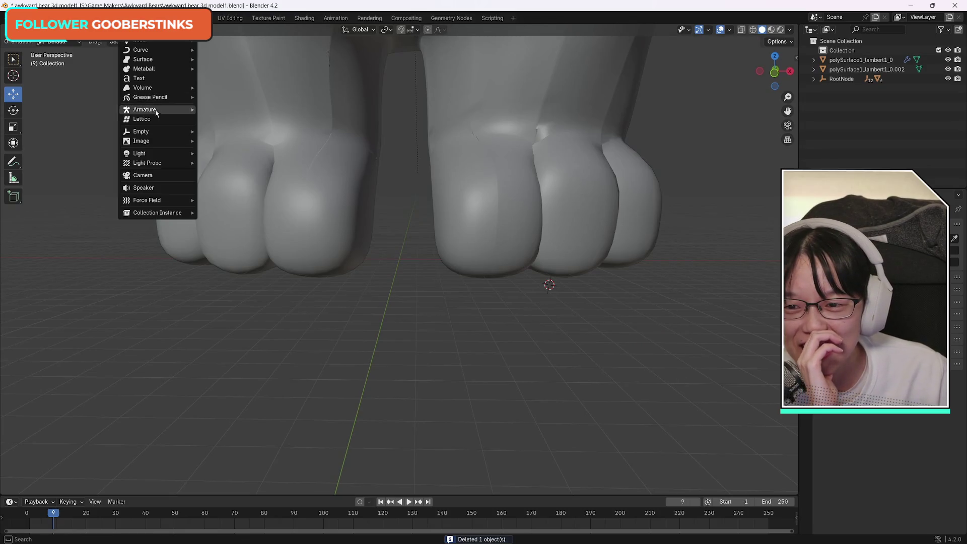
# Step: Add a Basic Human meta-rig and move it onto the floor near the bear's feet
pyautogui.moveTo(325, 137)
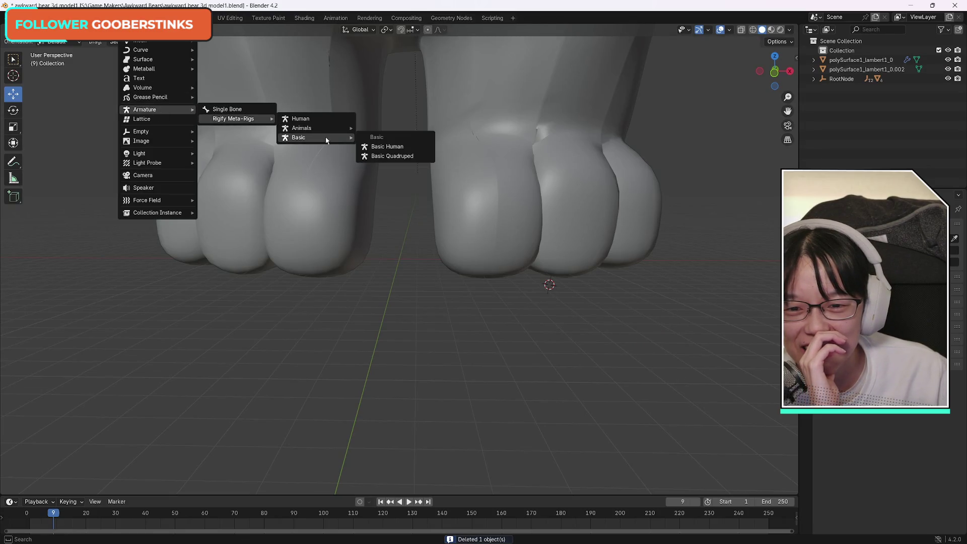
pyautogui.click(410, 149)
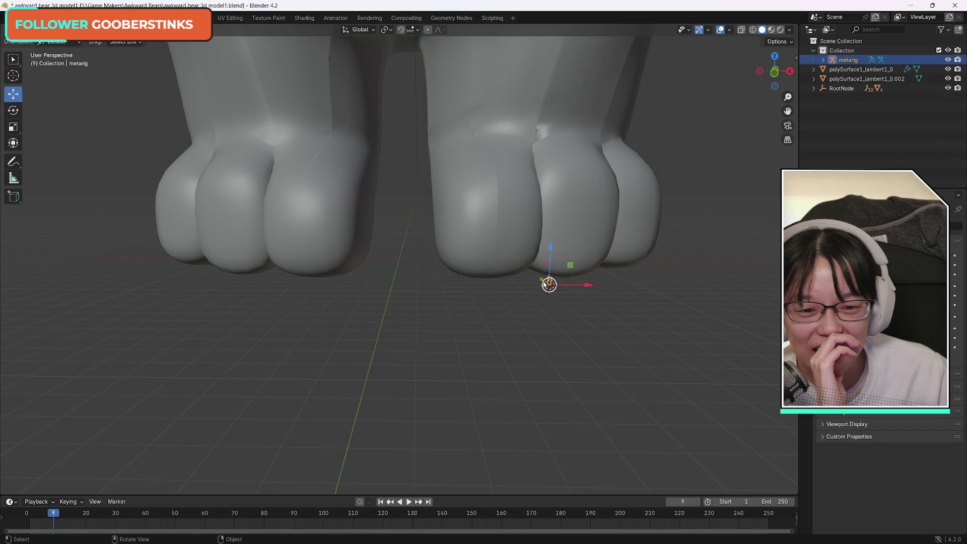
pyautogui.moveTo(543, 283); pyautogui.dragTo(614, 334)
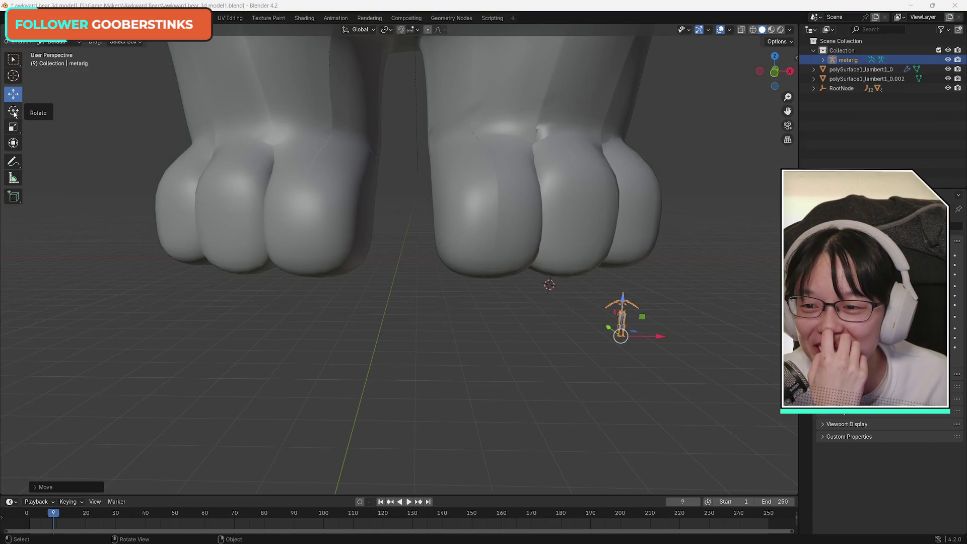
pyautogui.click(14, 128)
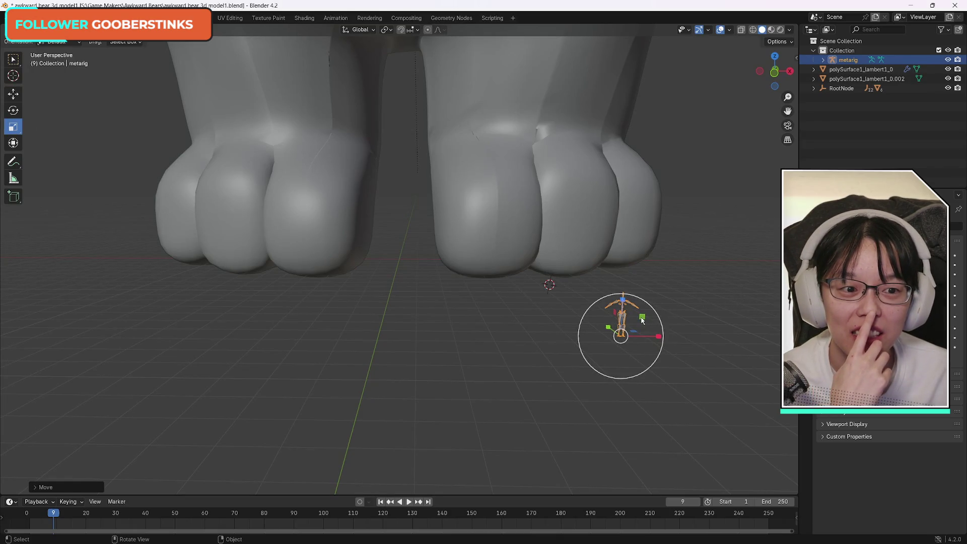
# Step: Scale the metarig up, then narrow it along the X axis
pyautogui.scroll(-5, 650, 311)
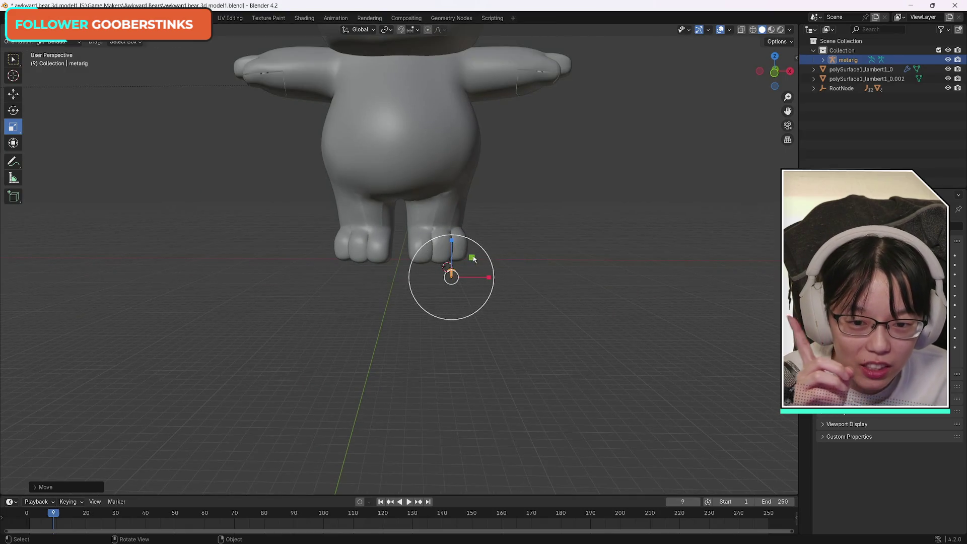
pyautogui.press('s')
pyautogui.click(491, 160)
pyautogui.scroll(-4, 416, 260)
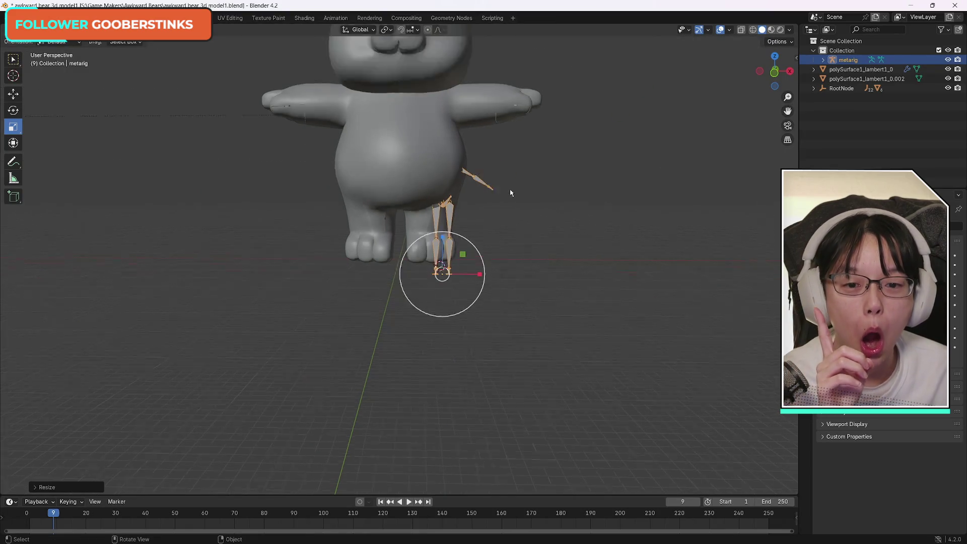
pyautogui.press('s')
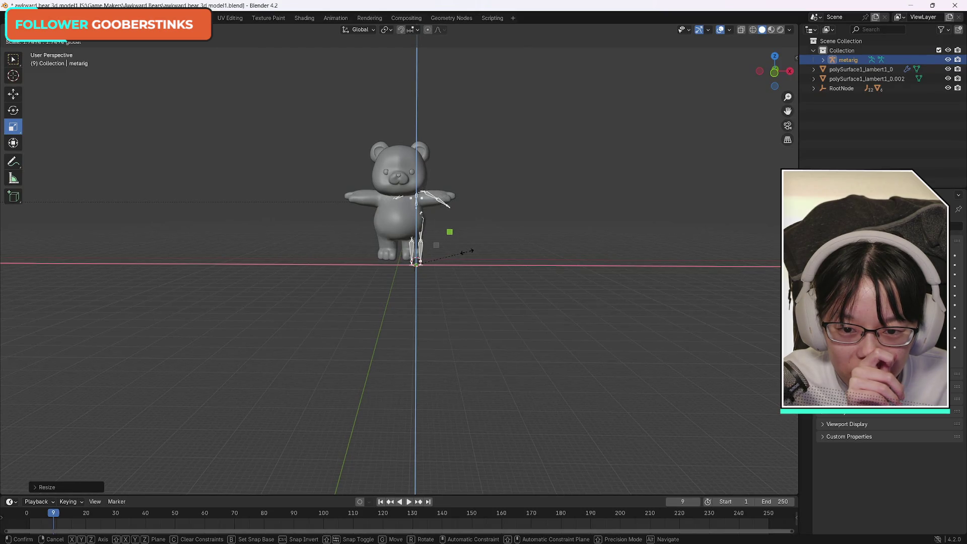
pyautogui.click(465, 256)
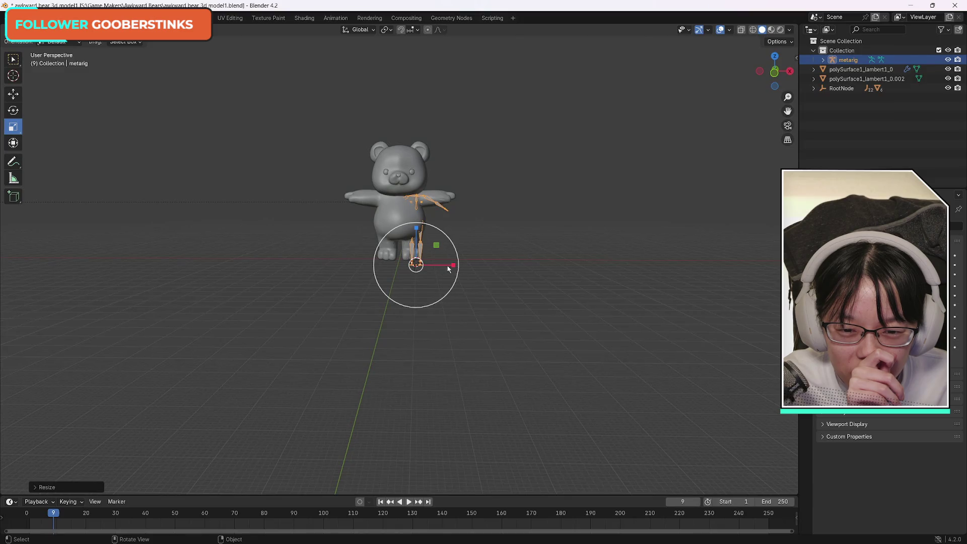
pyautogui.moveTo(453, 265); pyautogui.dragTo(433, 264)
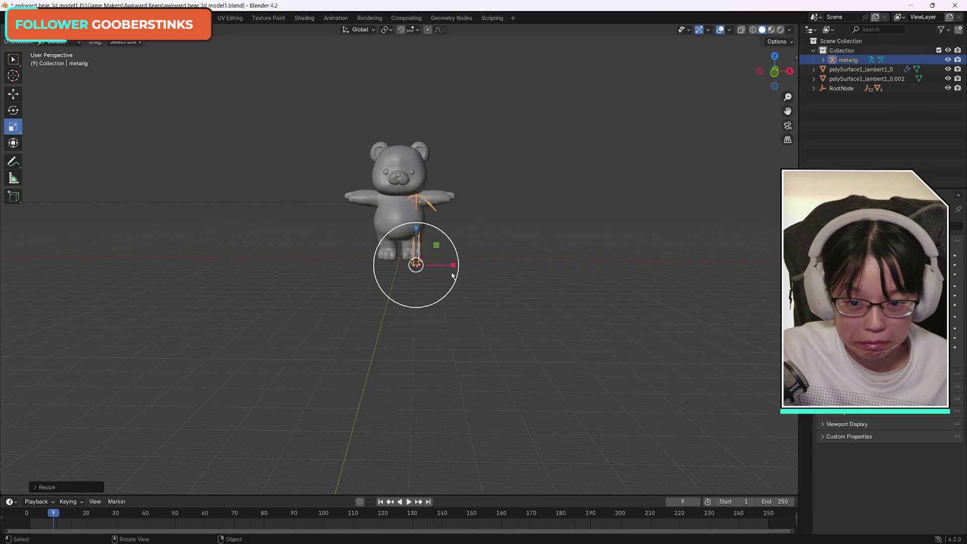
pyautogui.press('space')
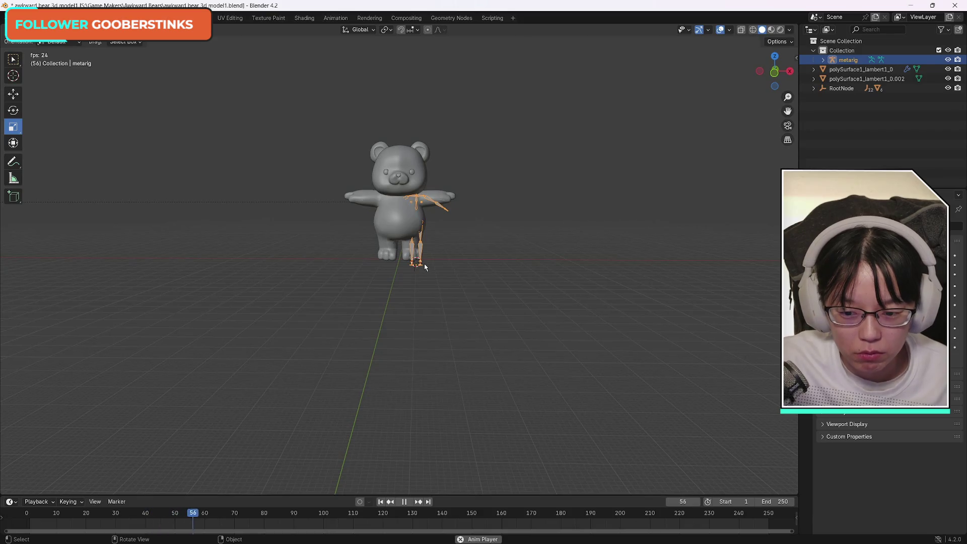
pyautogui.press('space')
pyautogui.scroll(6, 479, 251)
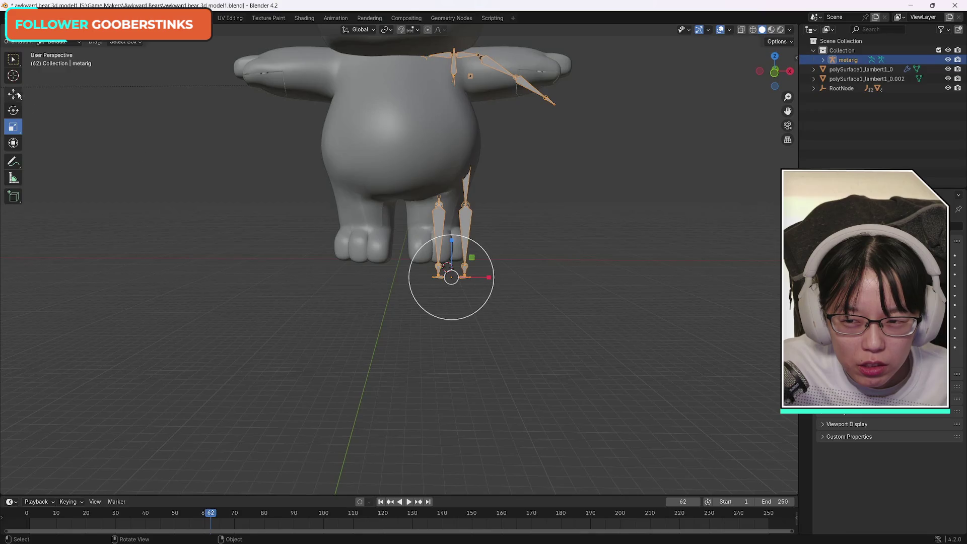
# Step: Slide the metarig left under the bear and check its position in the view
pyautogui.hotkey('shift', 'space')
pyautogui.press('g')
pyautogui.moveTo(488, 280); pyautogui.dragTo(432, 276)
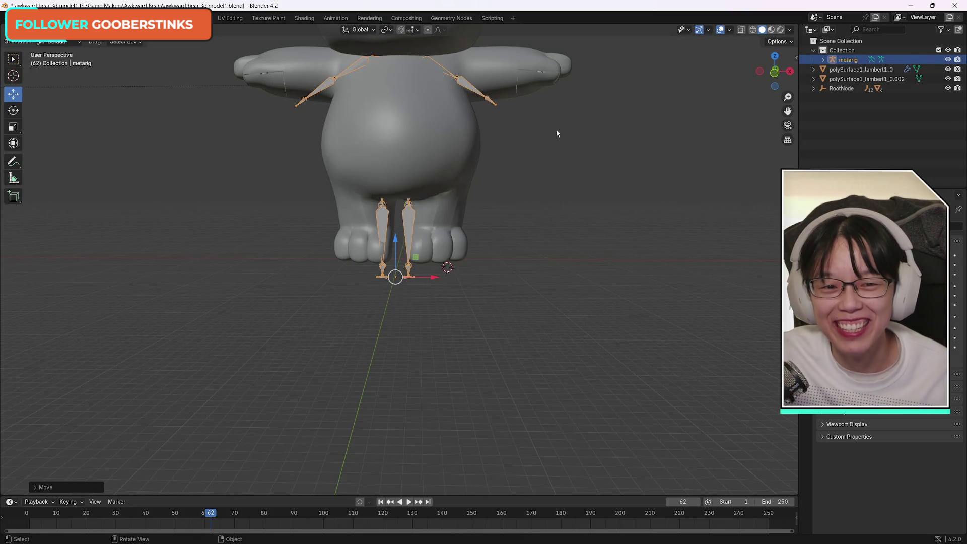
pyautogui.moveTo(776, 58)
pyautogui.mouseDown()
pyautogui.moveTo(763, 74)
pyautogui.moveTo(767, 61)
pyautogui.mouseUp()
pyautogui.scroll(-8, 419, 149)
pyautogui.scroll(-4, 377, 151)
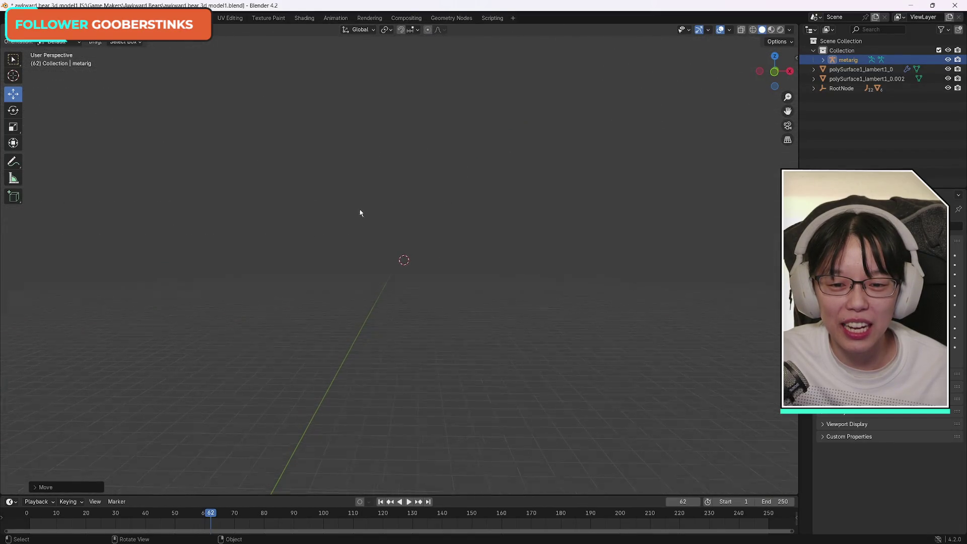
pyautogui.scroll(6, 372, 182)
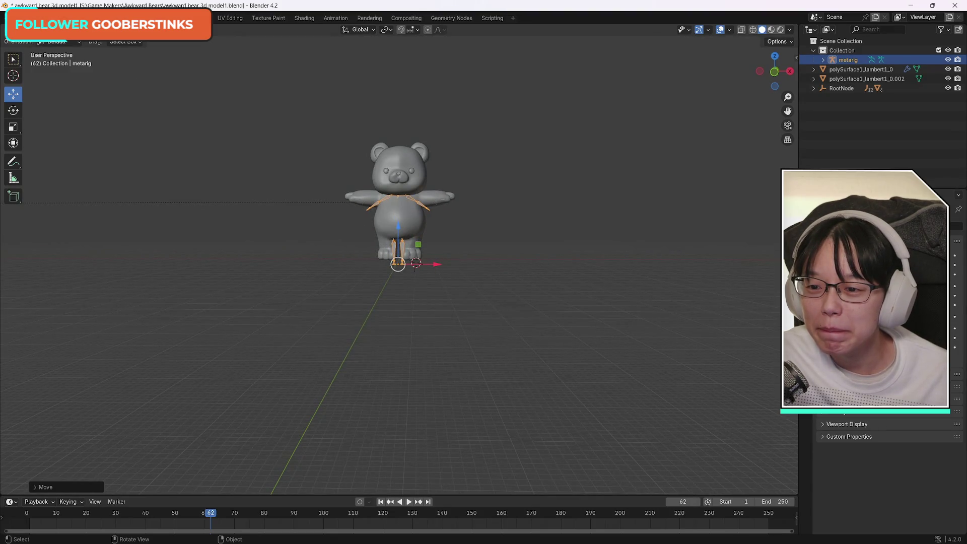
pyautogui.scroll(4, 388, 194)
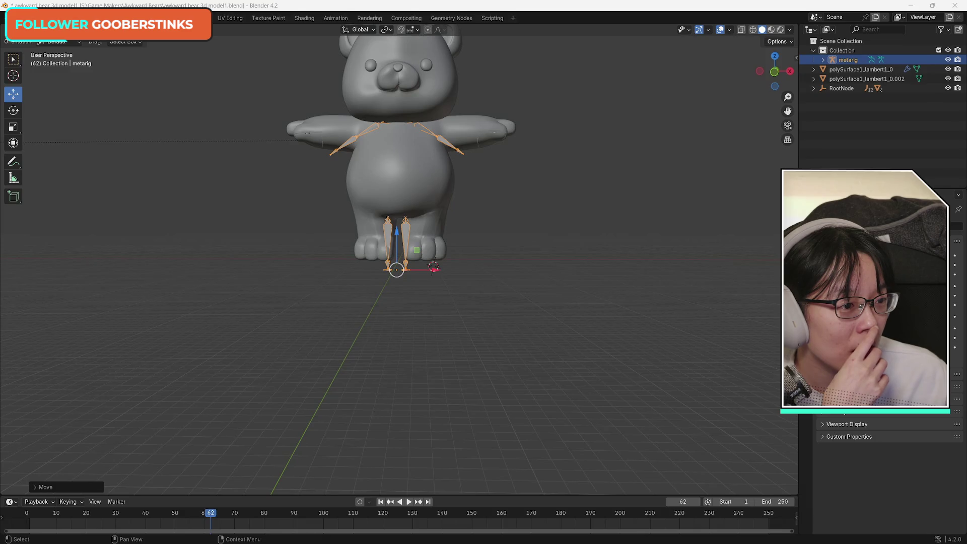
pyautogui.hotkey('alt', 'Tab')
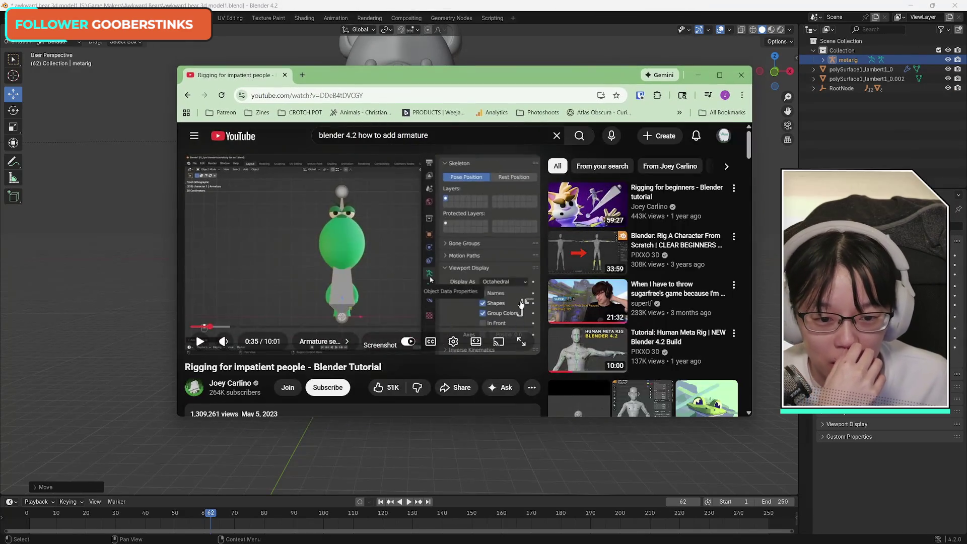
pyautogui.click(196, 330)
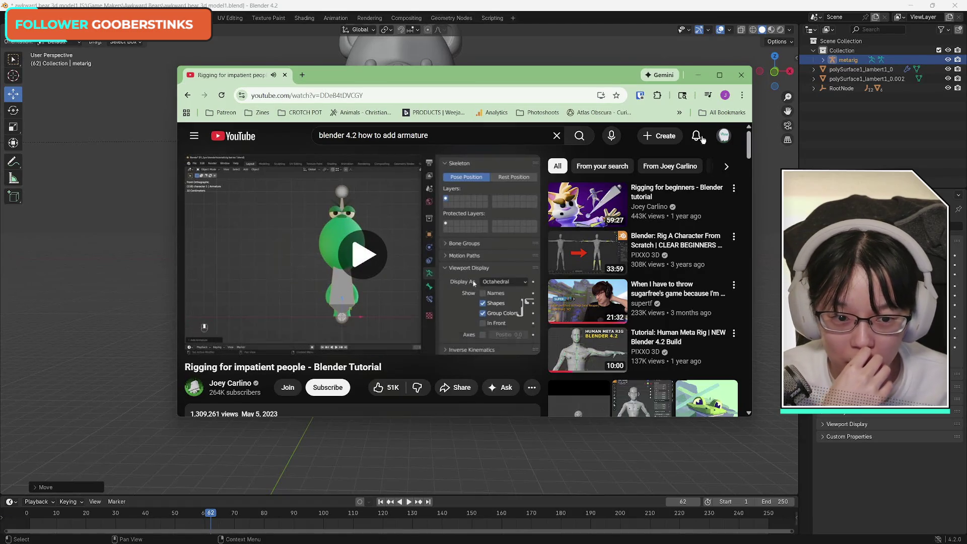
pyautogui.moveTo(610, 75); pyautogui.dragTo(642, 48)
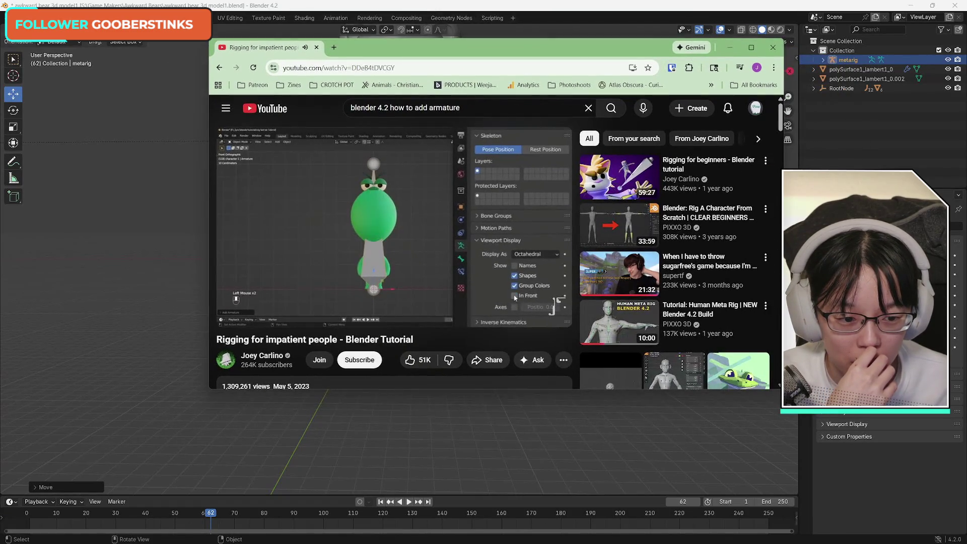
pyautogui.moveTo(784, 389); pyautogui.dragTo(950, 493)
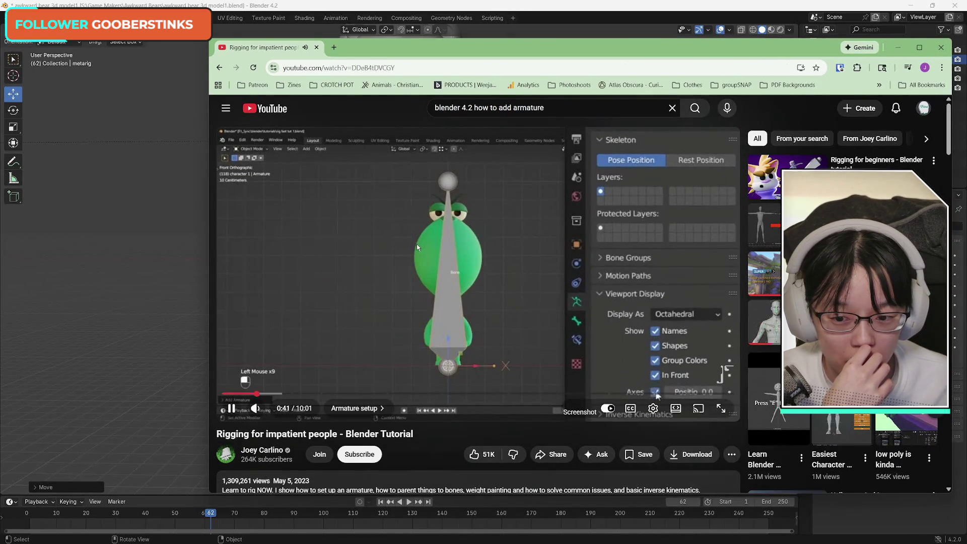
pyautogui.click(417, 243)
pyautogui.moveTo(239, 395); pyautogui.dragTo(240, 392)
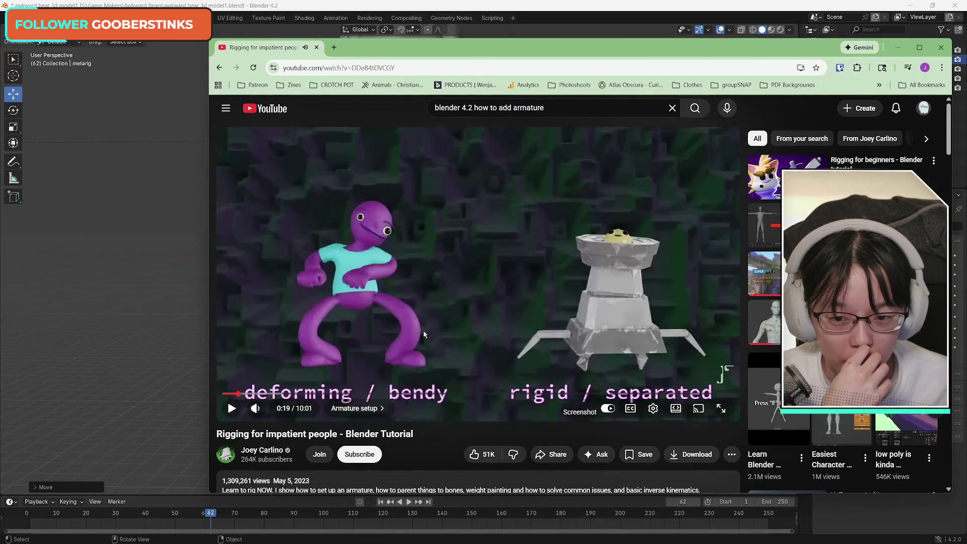
pyautogui.click(454, 333)
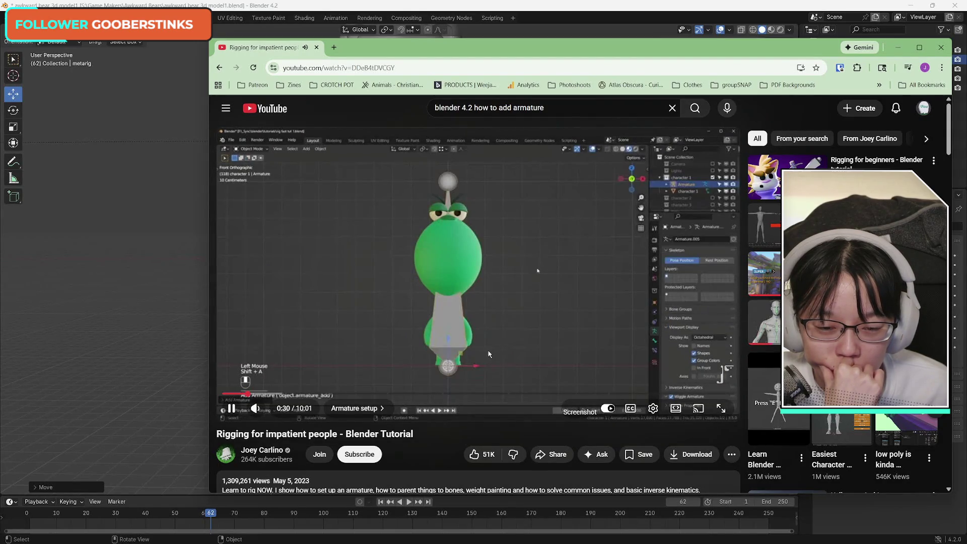
pyautogui.click(521, 350)
pyautogui.hotkey('alt', 'Tab')
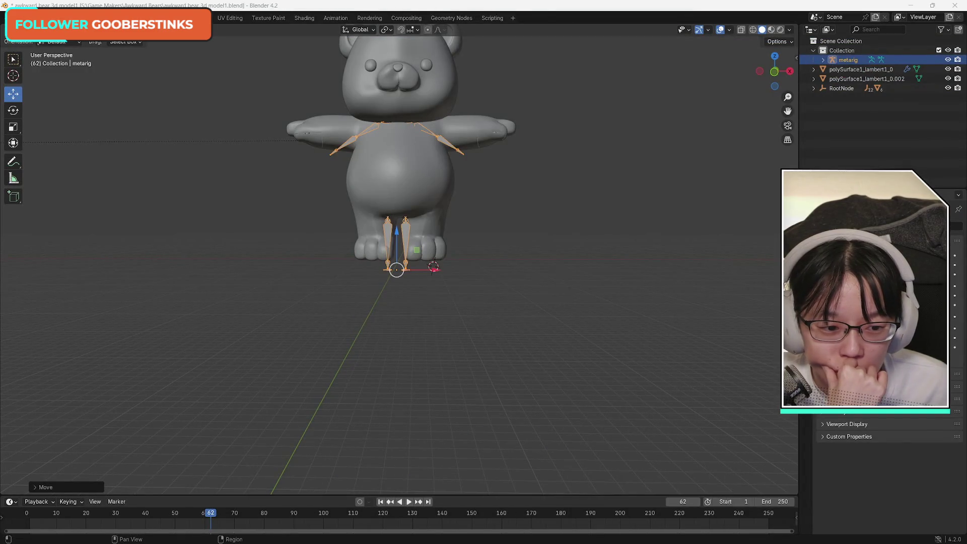
# Step: Show the metarig's armature data properties and scroll through them to the Rigify panel
pyautogui.click(806, 339)
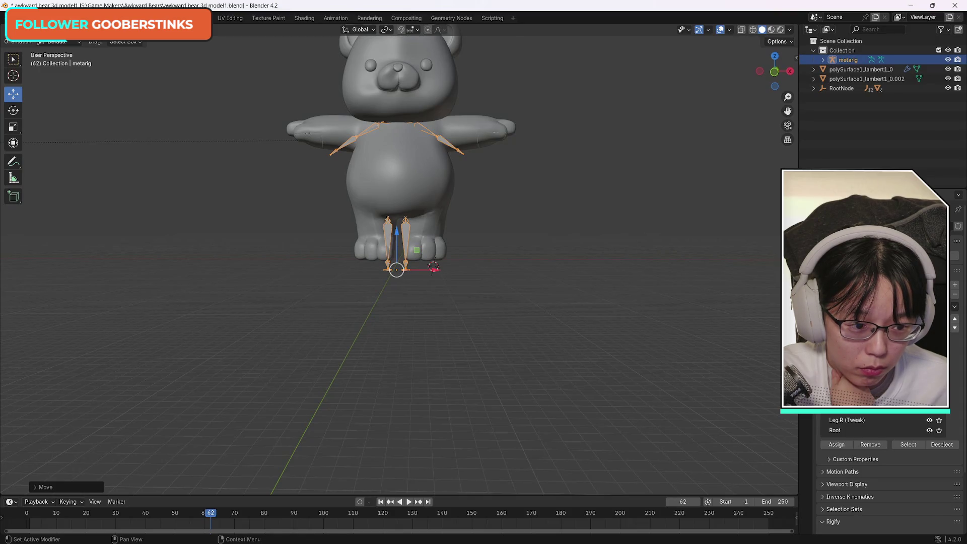
pyautogui.scroll(-4, 889, 478)
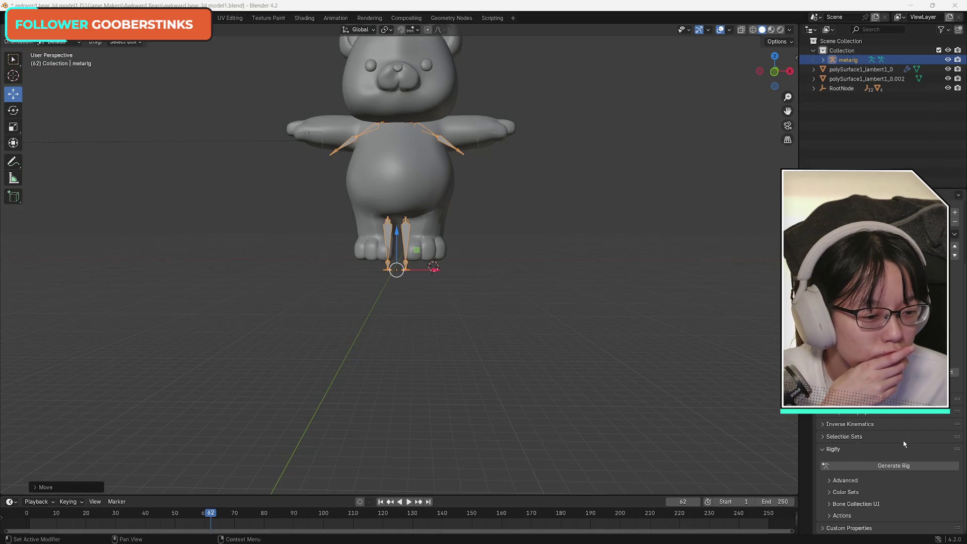
pyautogui.scroll(3, 904, 446)
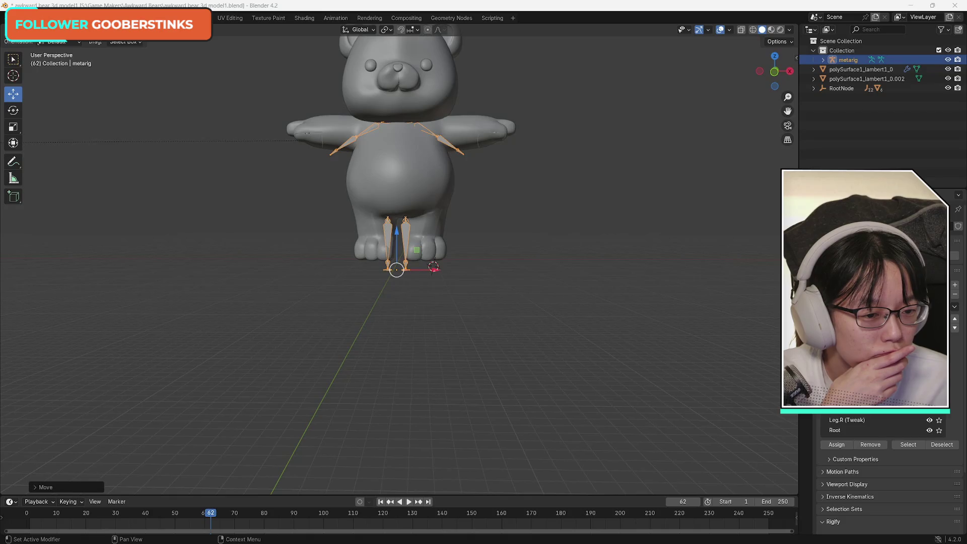
pyautogui.scroll(-5, 889, 353)
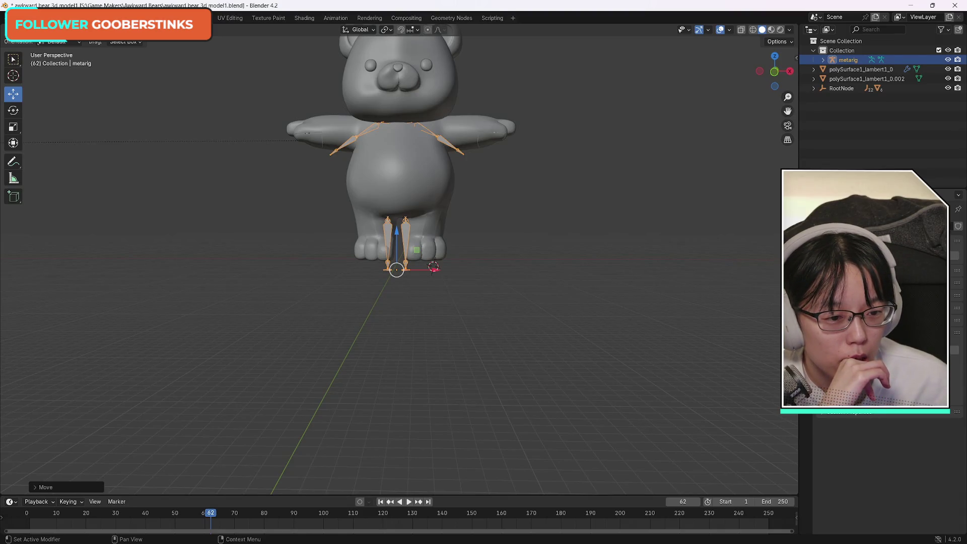
pyautogui.scroll(4, 889, 454)
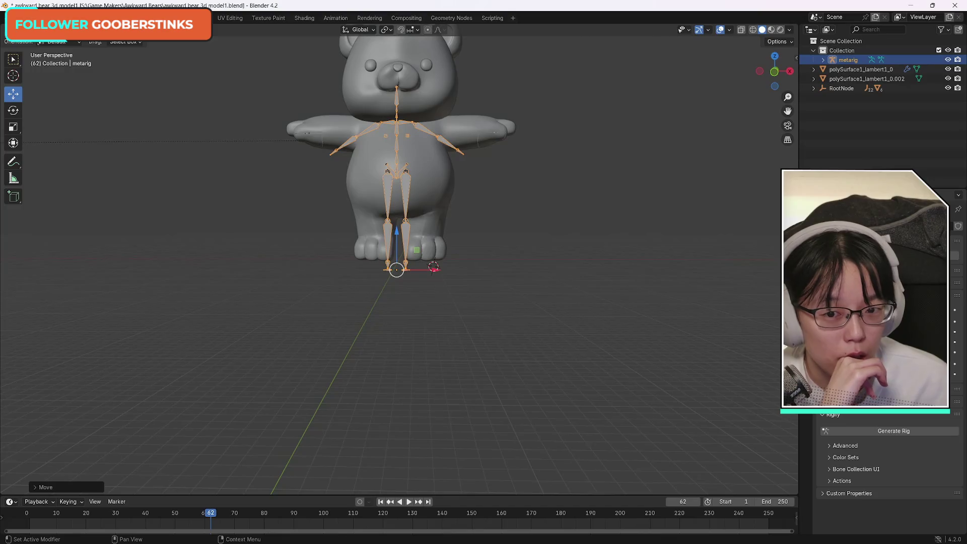
pyautogui.scroll(-5, 411, 220)
pyautogui.scroll(5, 411, 220)
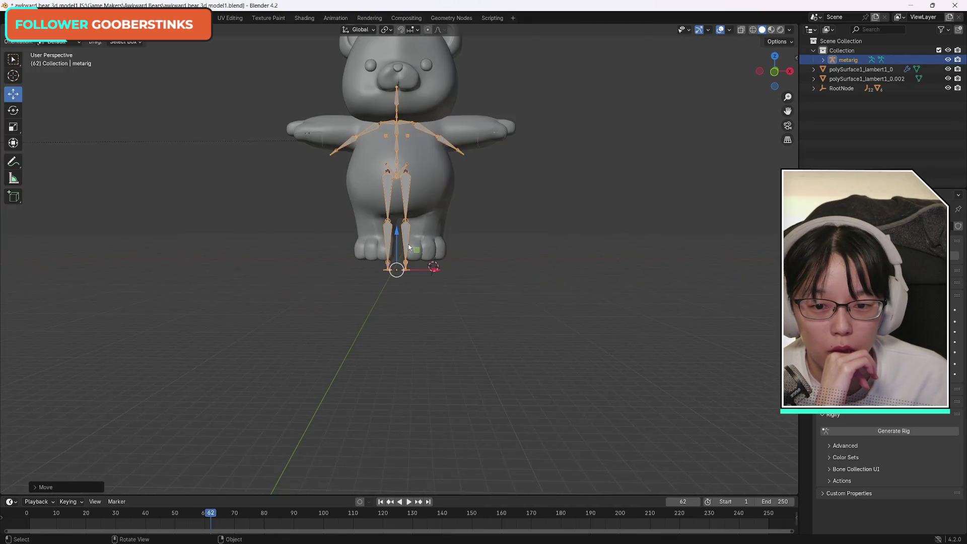
pyautogui.scroll(-4, 412, 238)
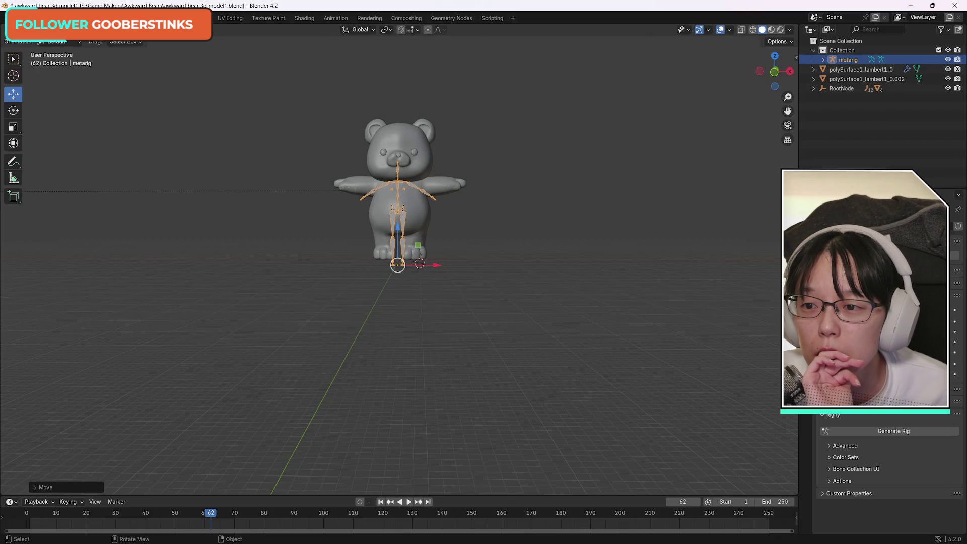
pyautogui.click(79, 18)
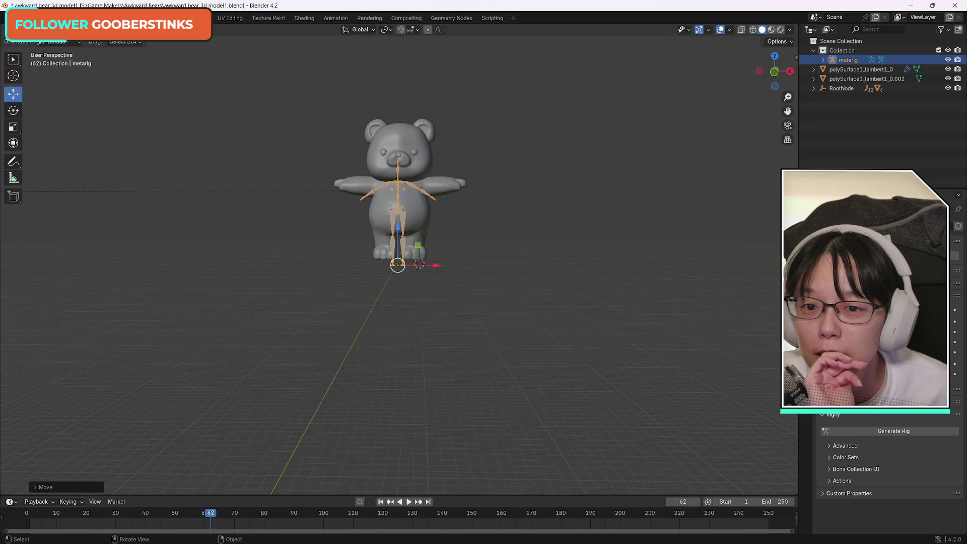
pyautogui.scroll(3, 385, 110)
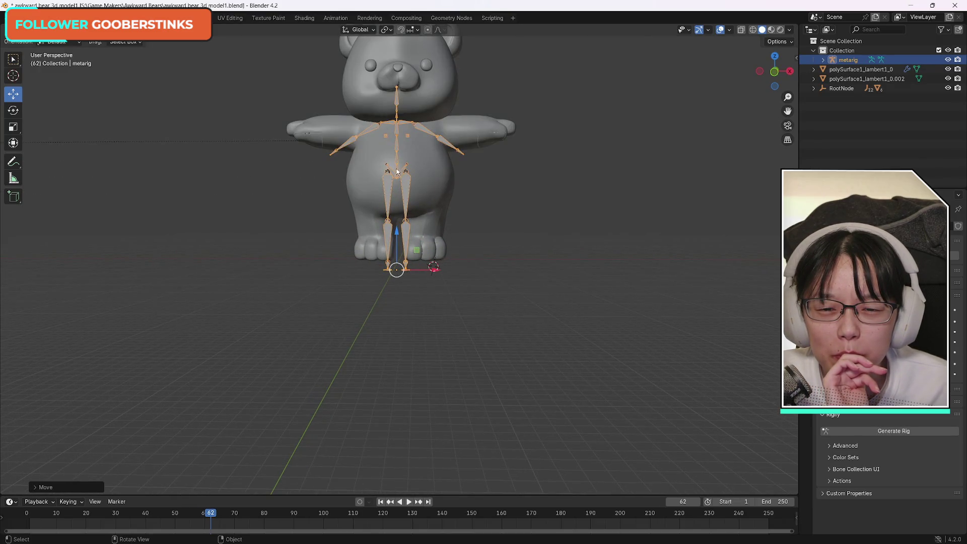
# Step: Select the metarig and move it along Y into the bear's body in side view
pyautogui.keyDown('shift'); pyautogui.click(428, 204); pyautogui.keyUp('shift')
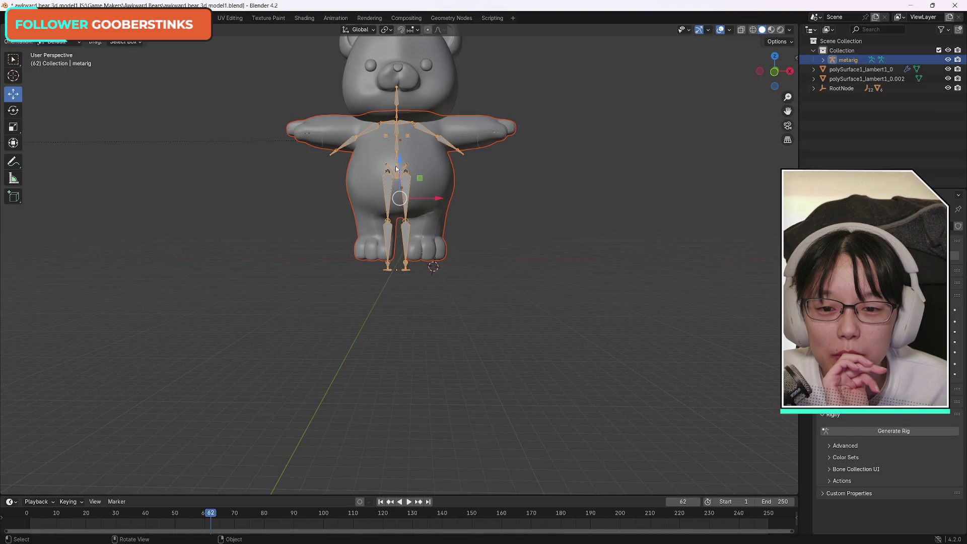
pyautogui.click(501, 246)
pyautogui.click(406, 249)
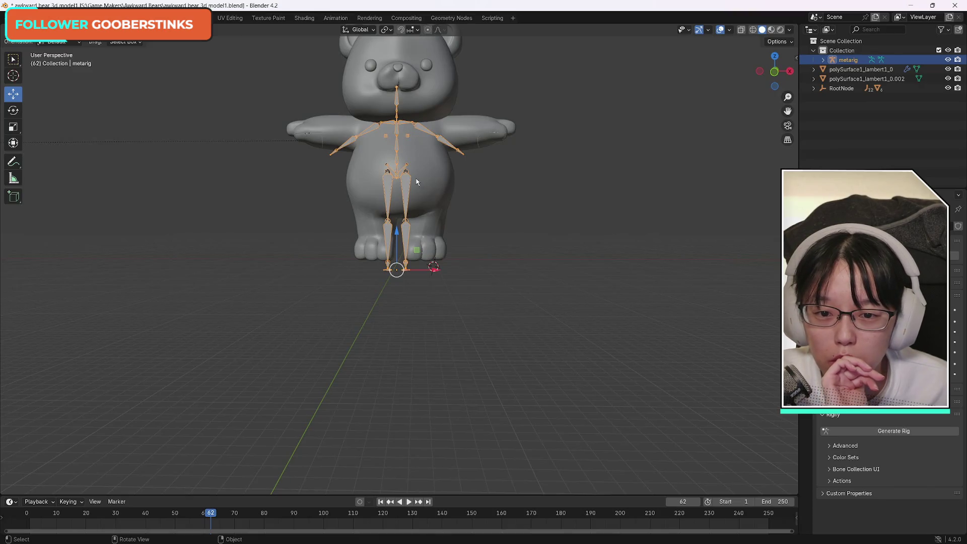
pyautogui.moveTo(775, 75); pyautogui.dragTo(743, 76)
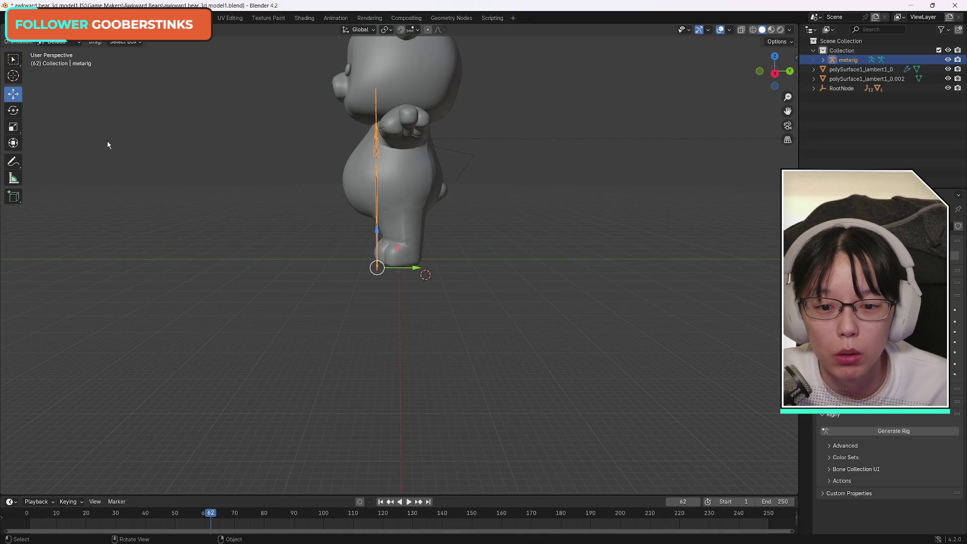
pyautogui.moveTo(417, 268); pyautogui.dragTo(437, 264)
pyautogui.moveTo(775, 71); pyautogui.dragTo(733, 72)
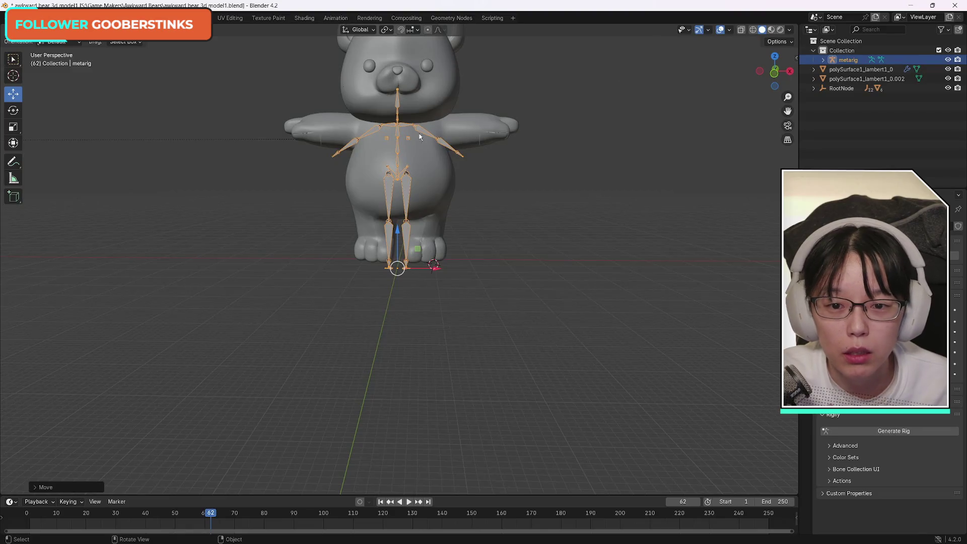
# Step: Scale the metarig up to about 1.03 and frame the whole bear in front orthographic view
pyautogui.click(15, 127)
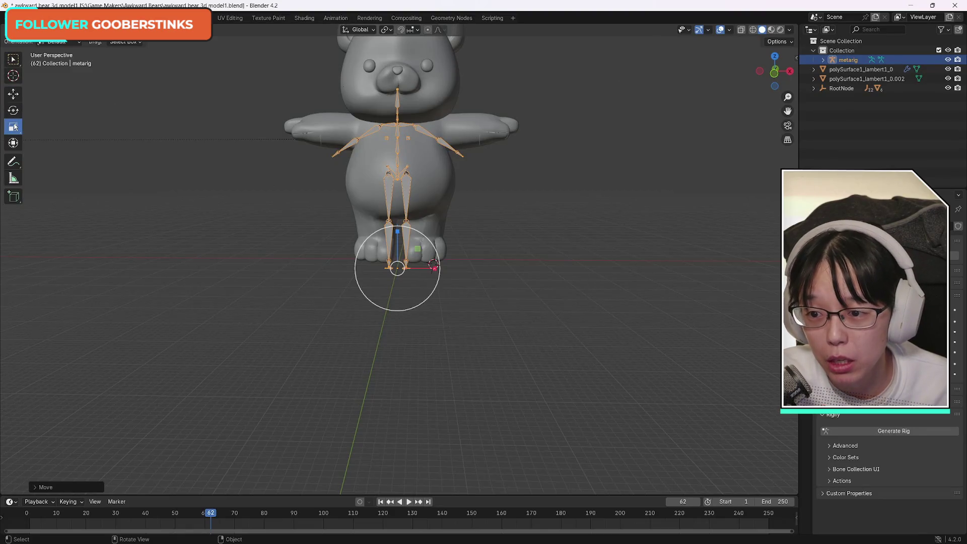
pyautogui.moveTo(418, 250); pyautogui.dragTo(421, 247)
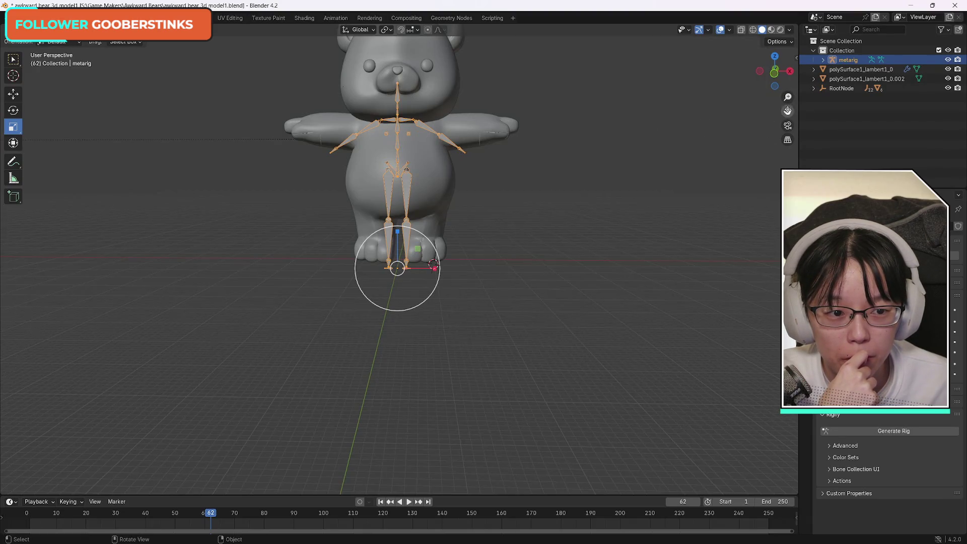
pyautogui.moveTo(788, 111)
pyautogui.mouseDown()
pyautogui.moveTo(806, 174)
pyautogui.moveTo(758, 117)
pyautogui.moveTo(787, 123)
pyautogui.mouseUp()
pyautogui.scroll(1, 589, 160)
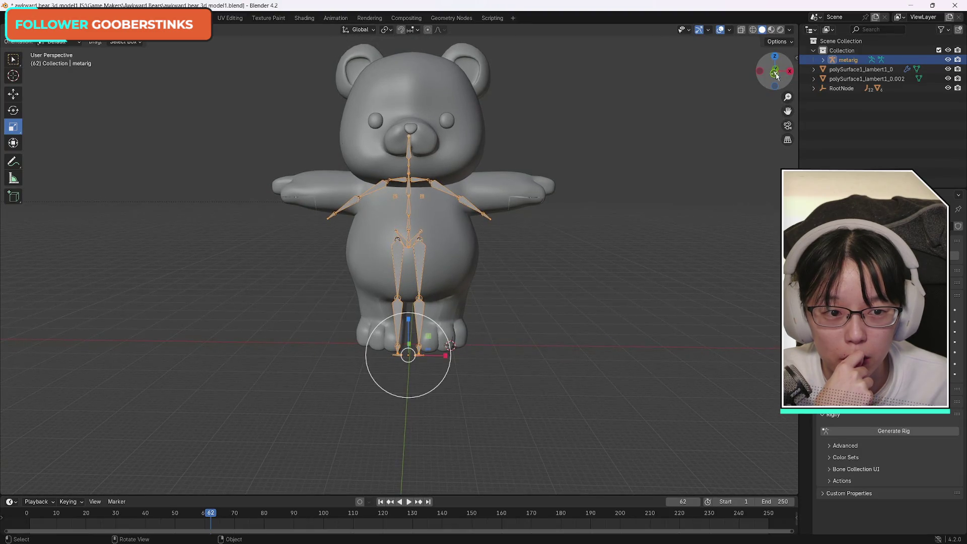
pyautogui.click(775, 74)
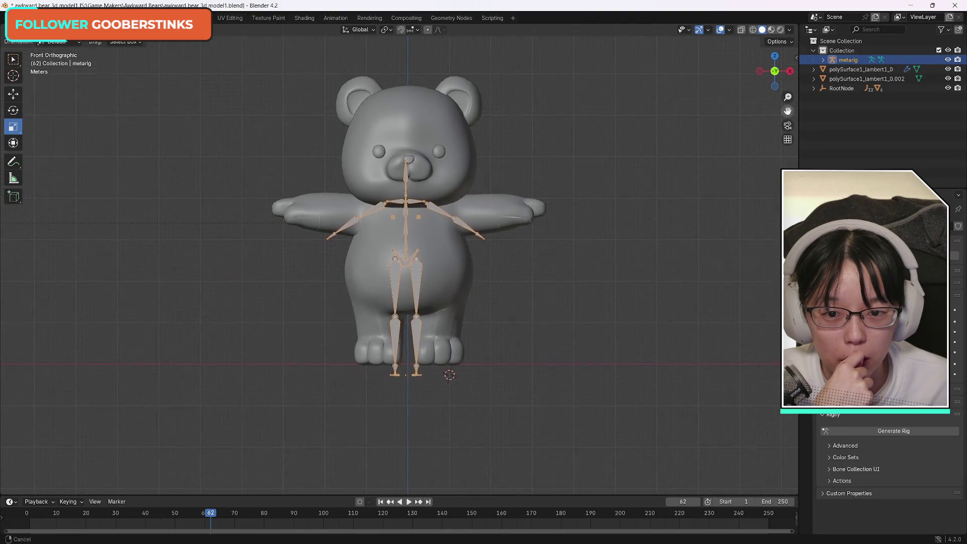
pyautogui.moveTo(787, 111); pyautogui.dragTo(788, 141)
pyautogui.scroll(1, 536, 187)
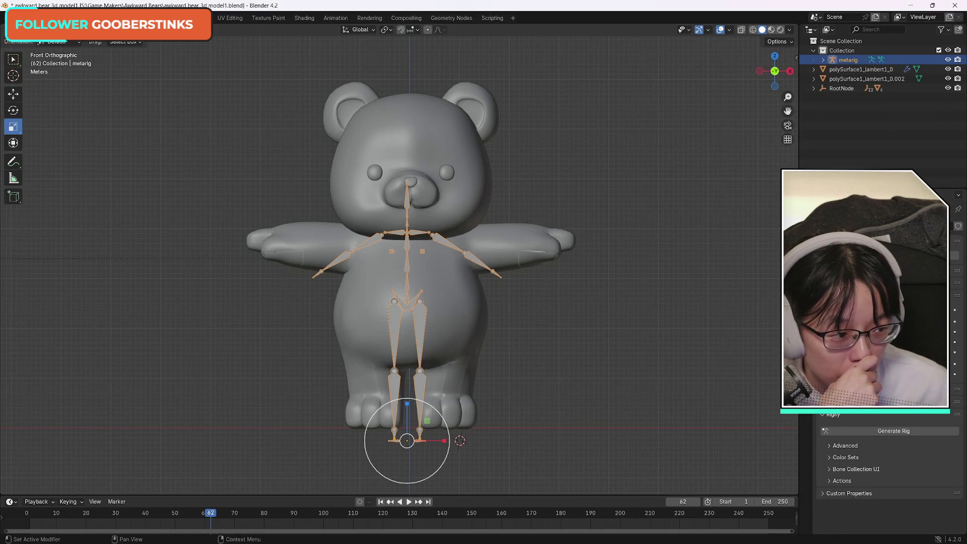
pyautogui.moveTo(966, 46)
pyautogui.mouseDown()
pyautogui.moveTo(700, 48)
pyautogui.moveTo(694, 30)
pyautogui.mouseUp()
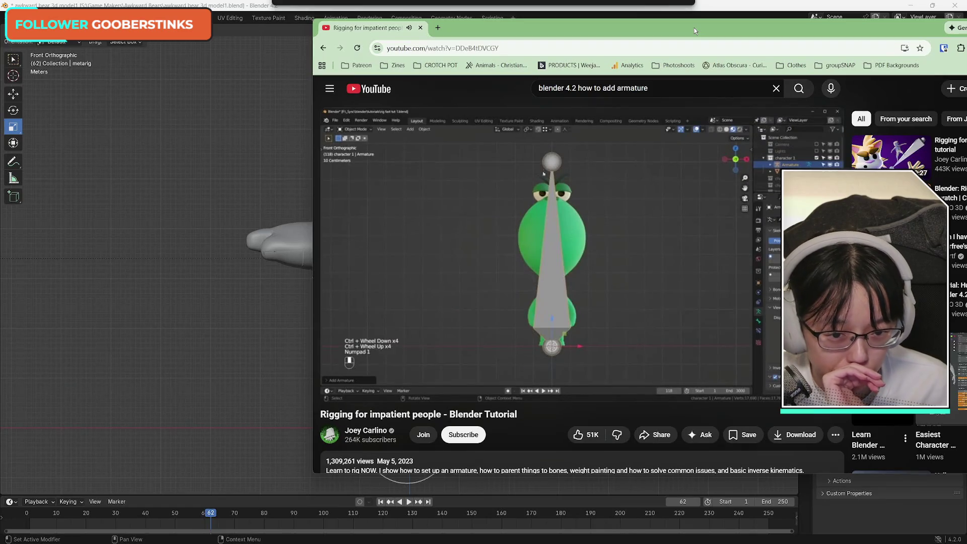
# Step: Pause the rigging tutorial at about 0:46 and minimize Chrome back to Blender
pyautogui.moveTo(695, 31); pyautogui.dragTo(657, 34)
pyautogui.click(604, 253)
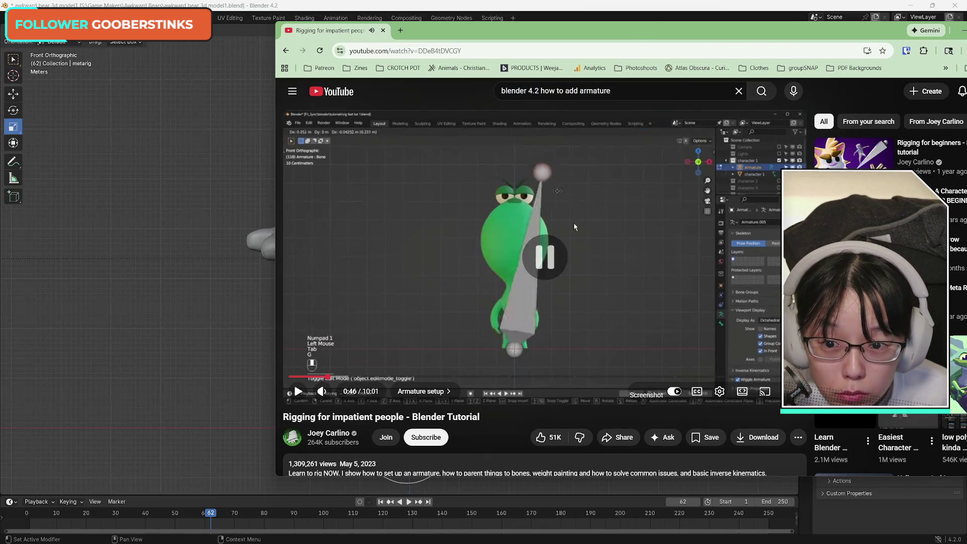
pyautogui.click(554, 5)
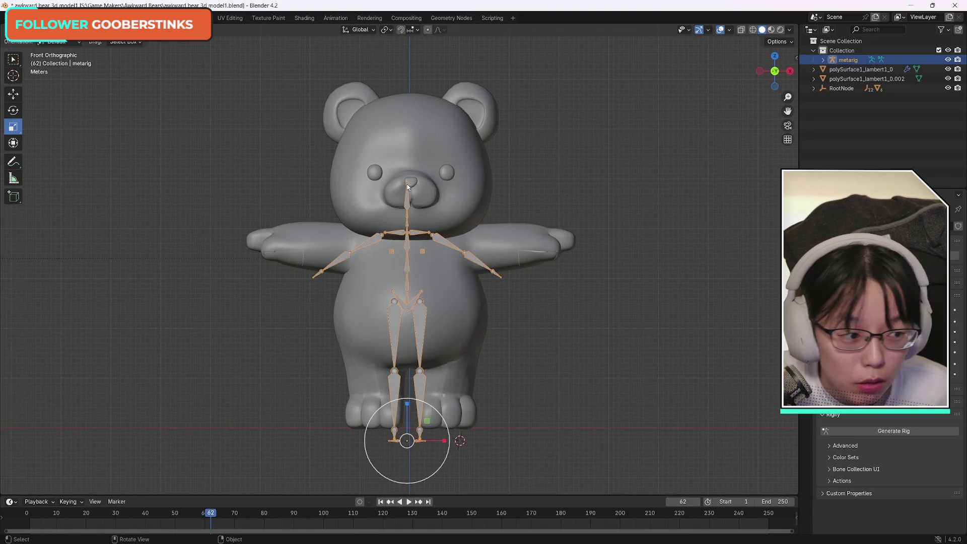
# Step: Reselect the metarig, toggle it through Edit and Pose Mode, and pick the right forearm bone
pyautogui.click(564, 262)
pyautogui.click(409, 208)
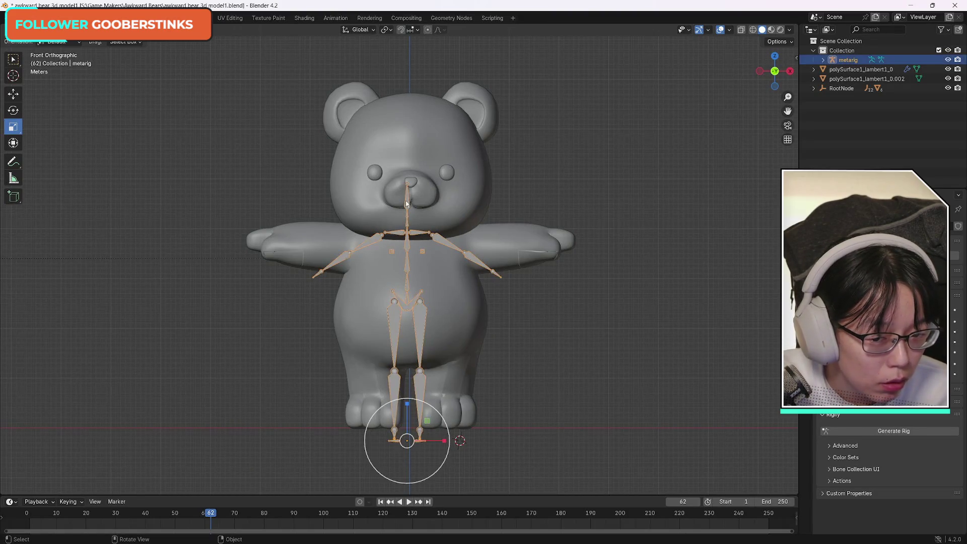
pyautogui.click(30, 29)
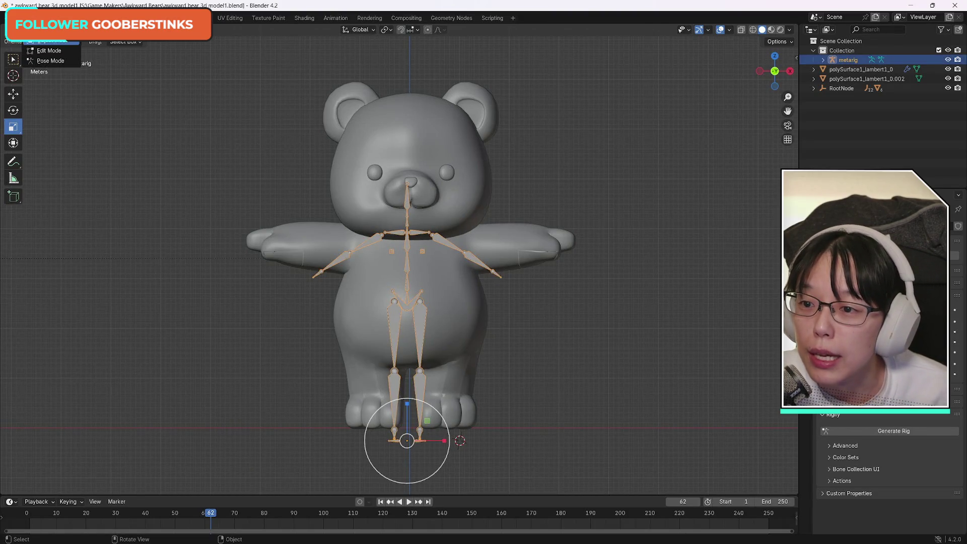
pyautogui.click(63, 52)
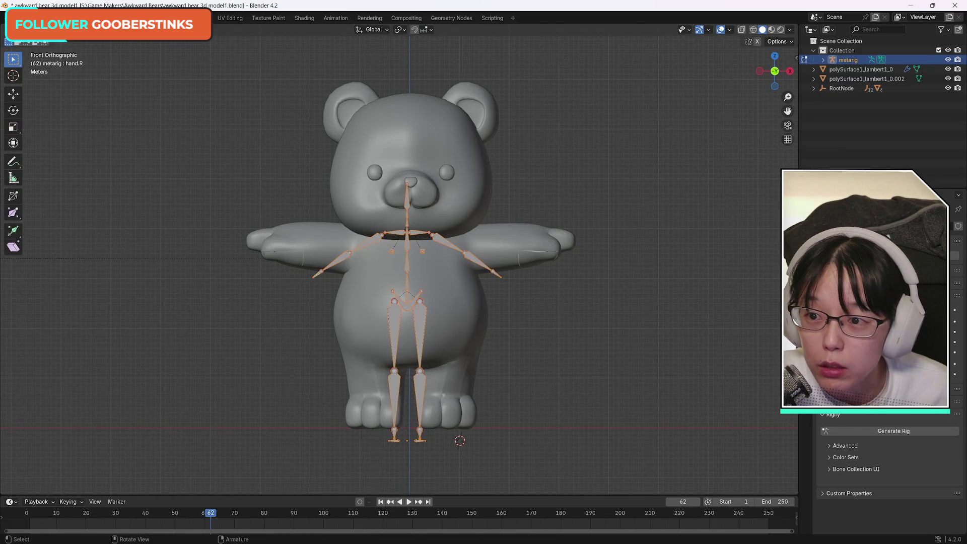
pyautogui.click(30, 29)
pyautogui.click(58, 61)
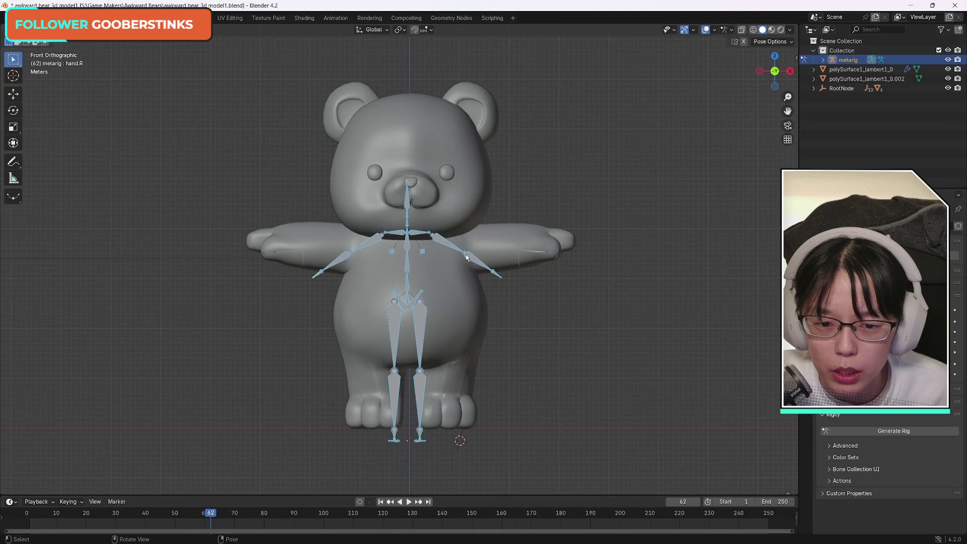
pyautogui.click(502, 261)
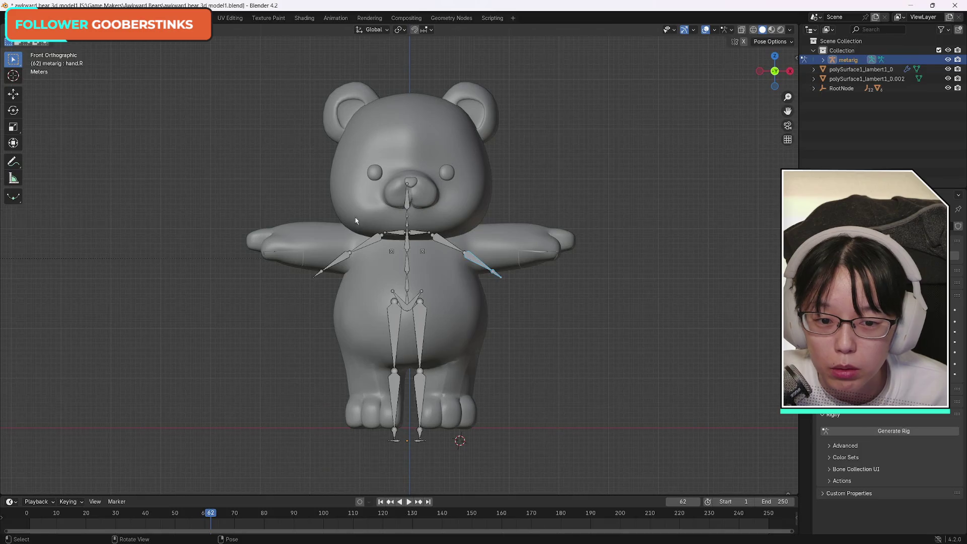
# Step: Enter Edit Mode and select the neck bone spine.005 for deletion
pyautogui.click(31, 29)
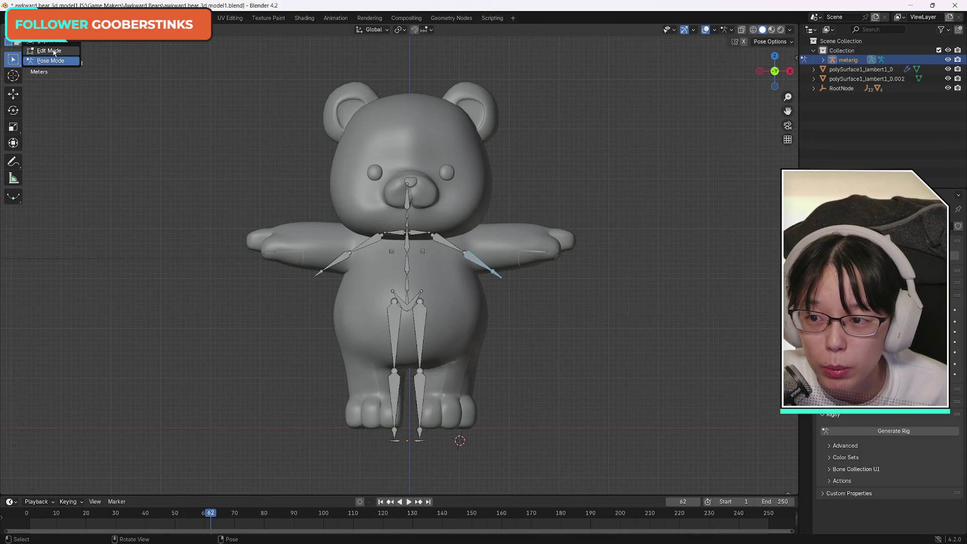
pyautogui.click(55, 51)
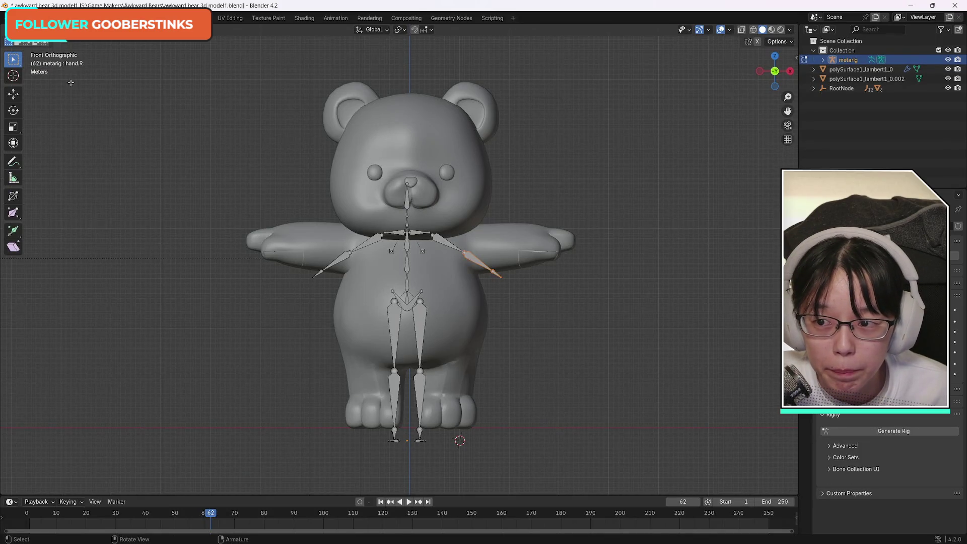
pyautogui.click(253, 164)
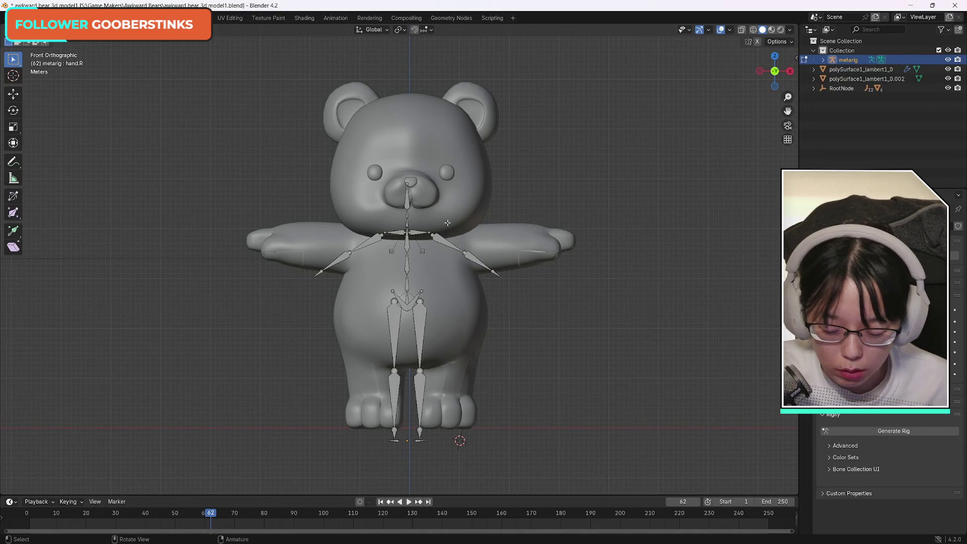
pyautogui.click(407, 198)
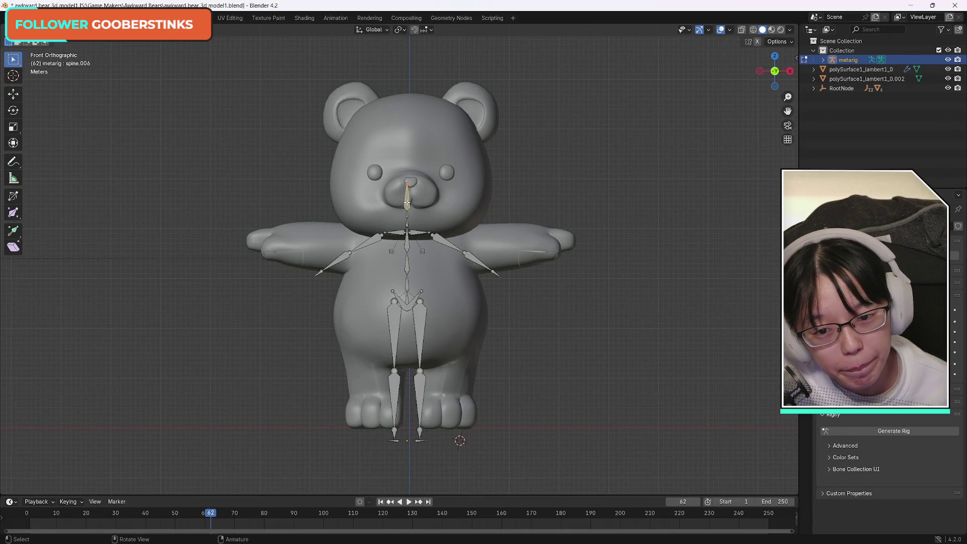
pyautogui.click(407, 213)
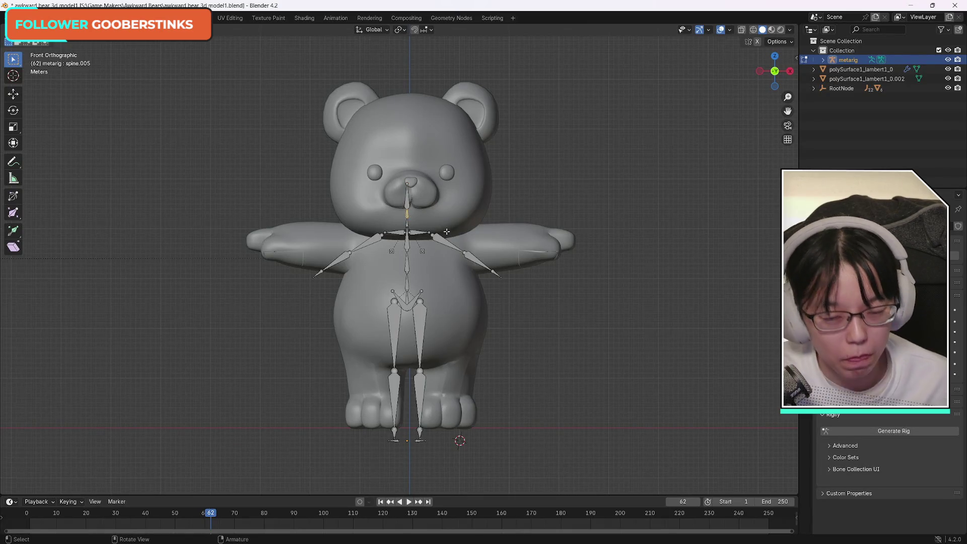
pyautogui.press('x')
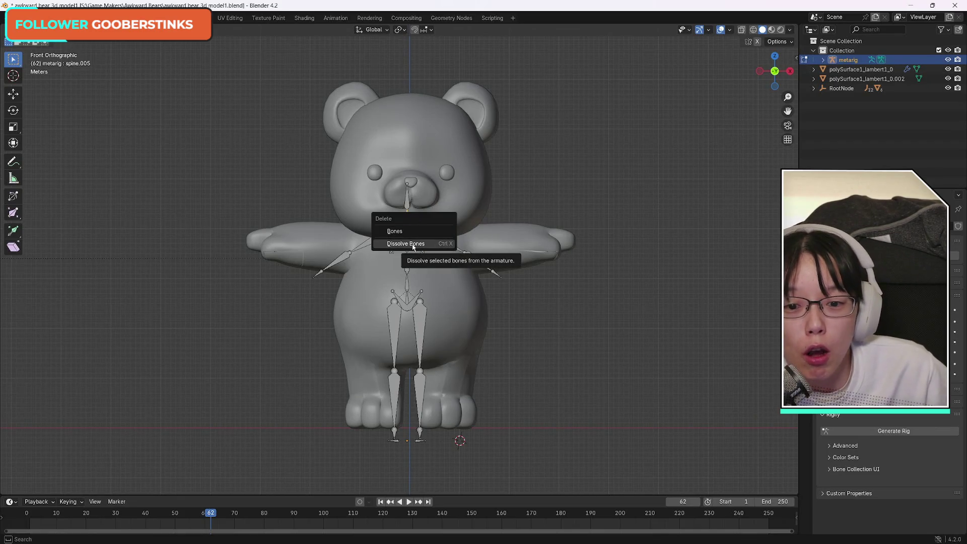
# Step: Dissolve neck bone spine.005 and merge each arm's upper arm and forearm into one bone
pyautogui.click(414, 246)
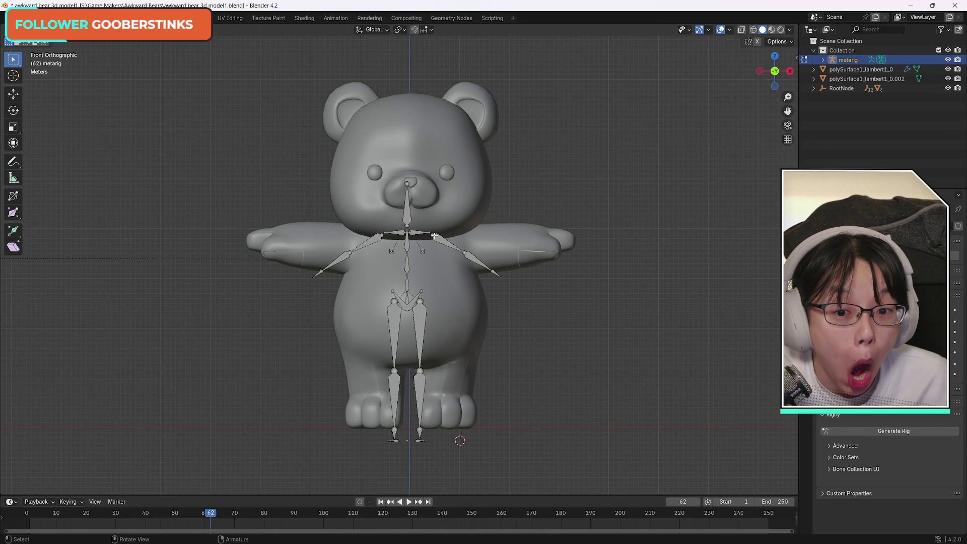
pyautogui.click(434, 235)
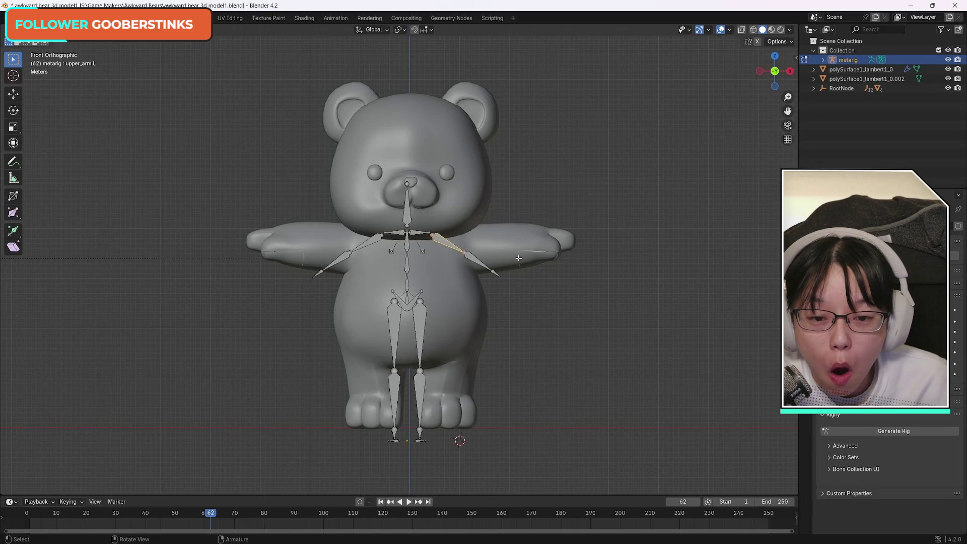
pyautogui.press('x')
pyautogui.press('Escape')
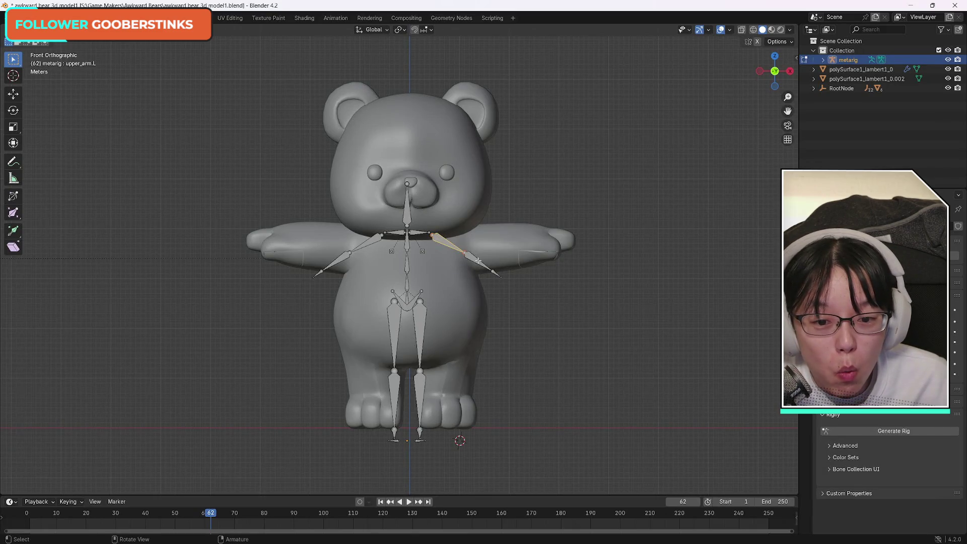
pyautogui.press('x')
pyautogui.click(534, 267)
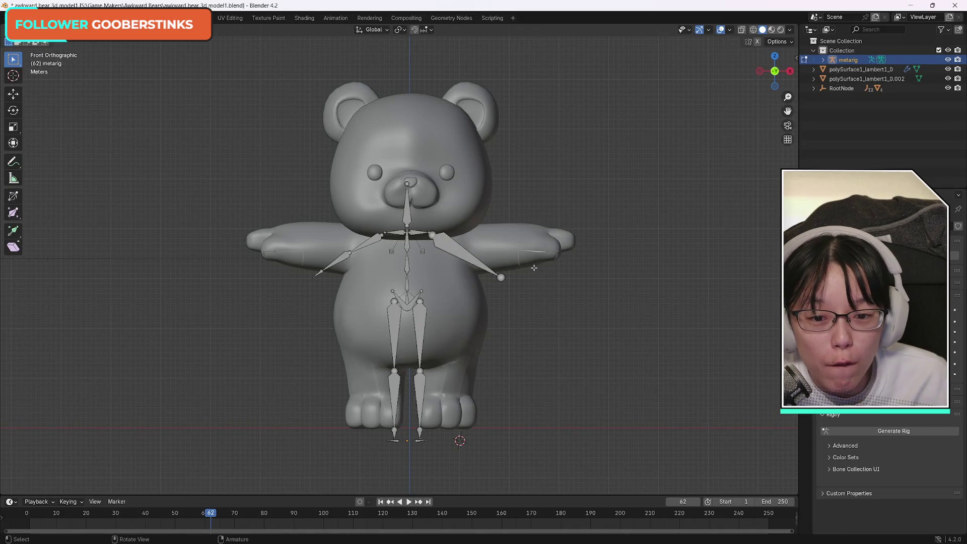
pyautogui.click(347, 257)
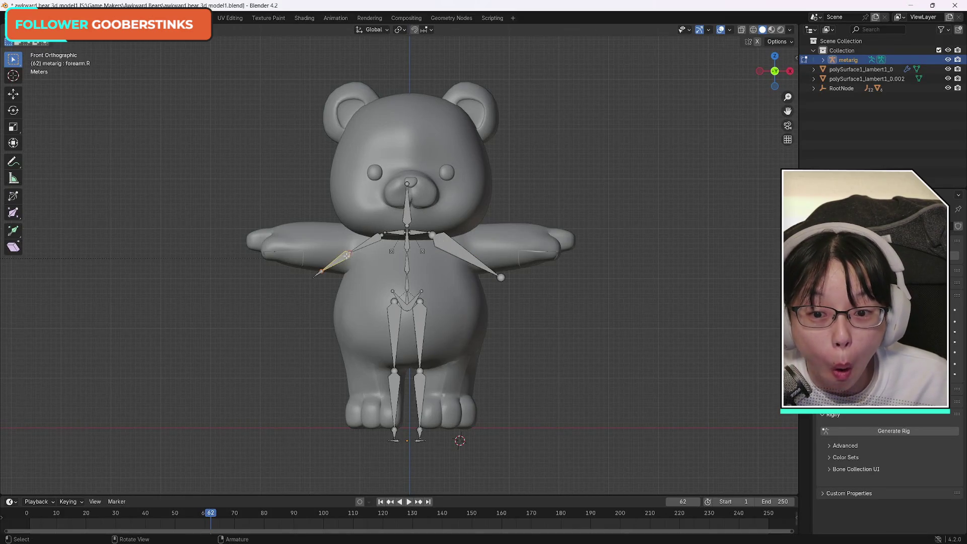
pyautogui.press('x')
pyautogui.click(323, 261)
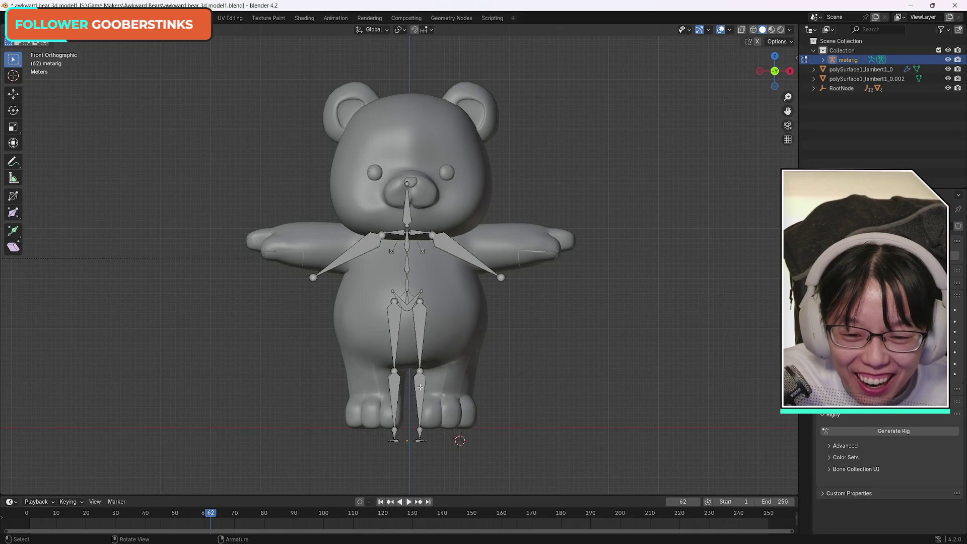
# Step: Try dissolving the right heel.02.R and toe.R bones
pyautogui.click(396, 442)
pyautogui.press('x')
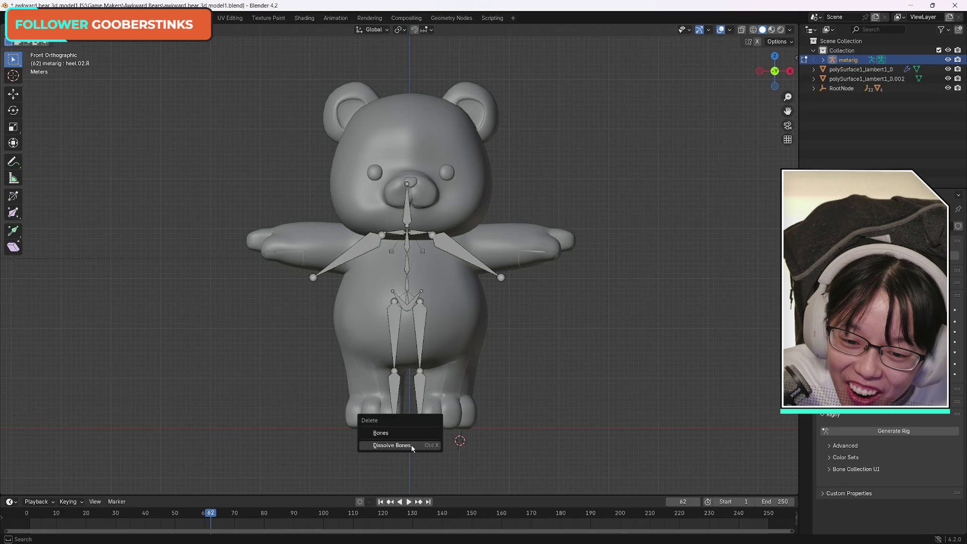
pyautogui.click(412, 447)
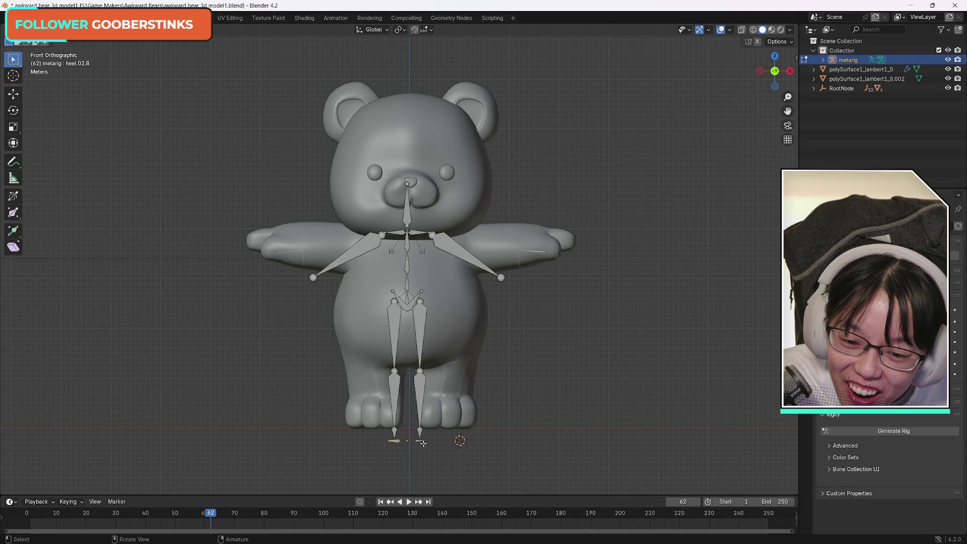
pyautogui.click(397, 442)
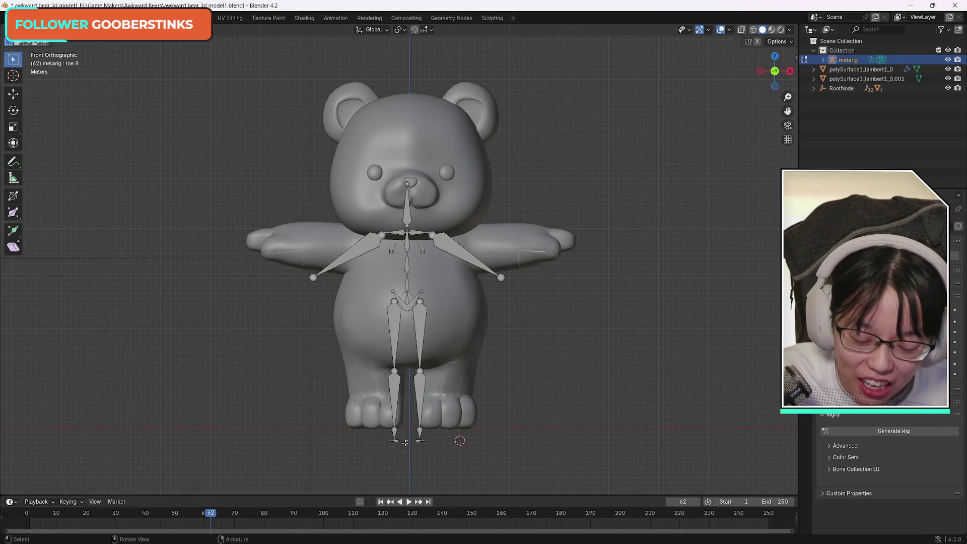
pyautogui.press('x')
pyautogui.click(392, 454)
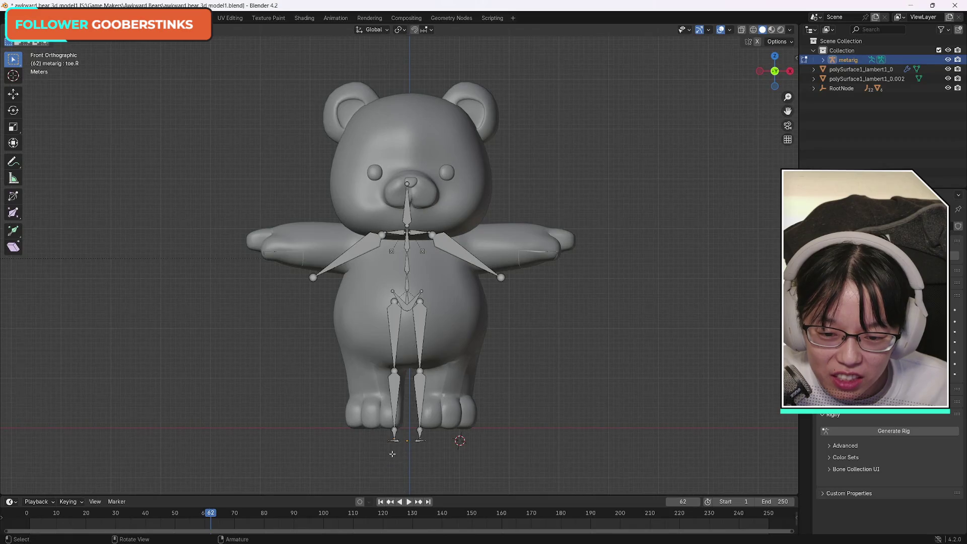
pyautogui.click(396, 442)
pyautogui.scroll(3, 409, 445)
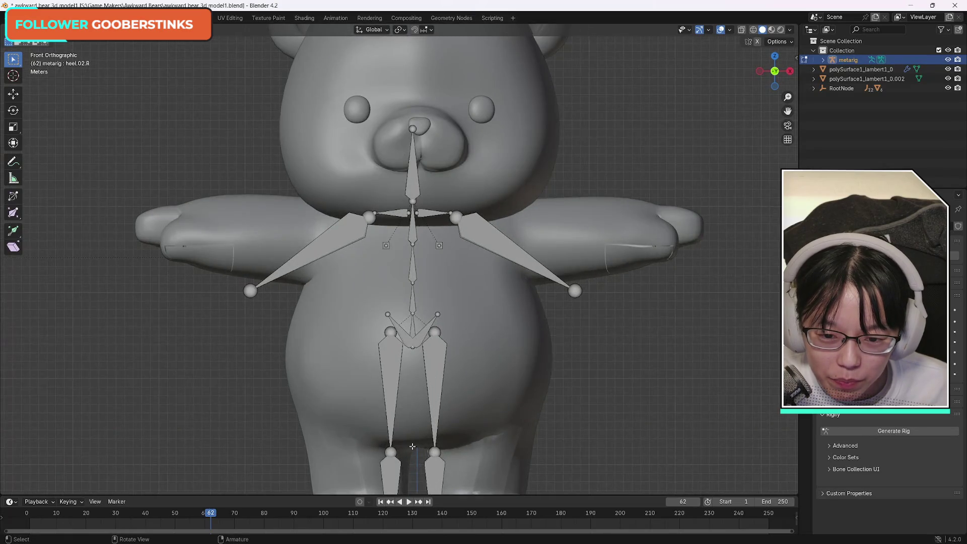
pyautogui.click(398, 214)
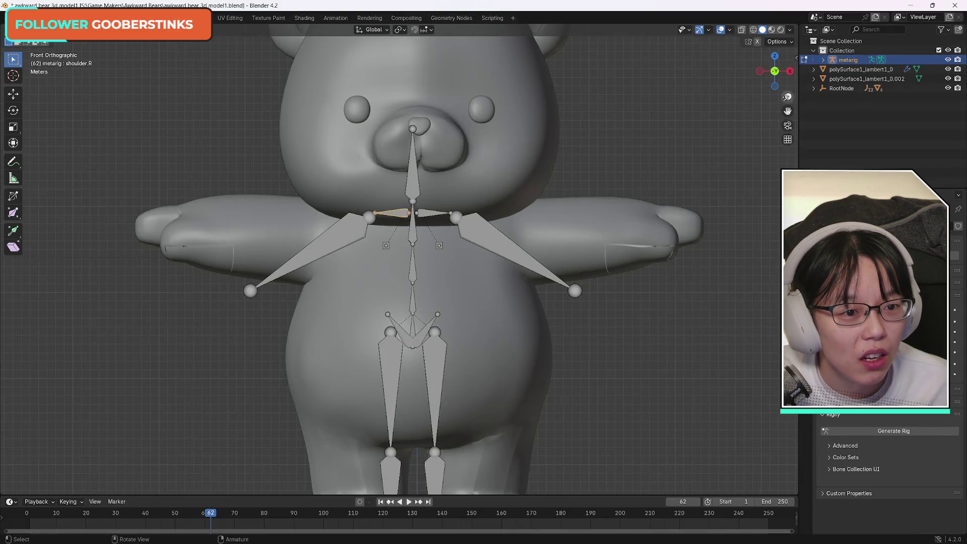
pyautogui.moveTo(788, 111); pyautogui.dragTo(787, 0)
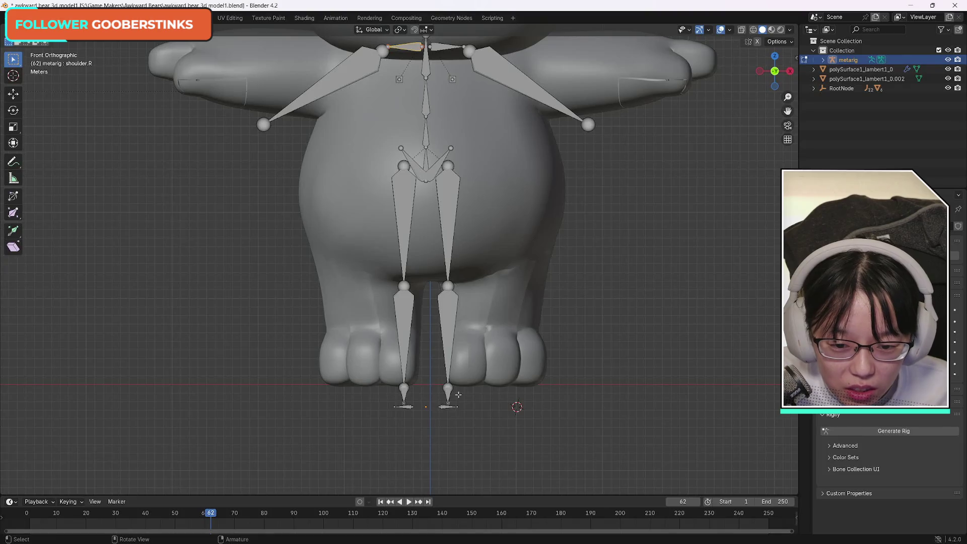
pyautogui.click(445, 407)
pyautogui.keyDown('alt'); pyautogui.click(473, 412); pyautogui.keyUp('alt')
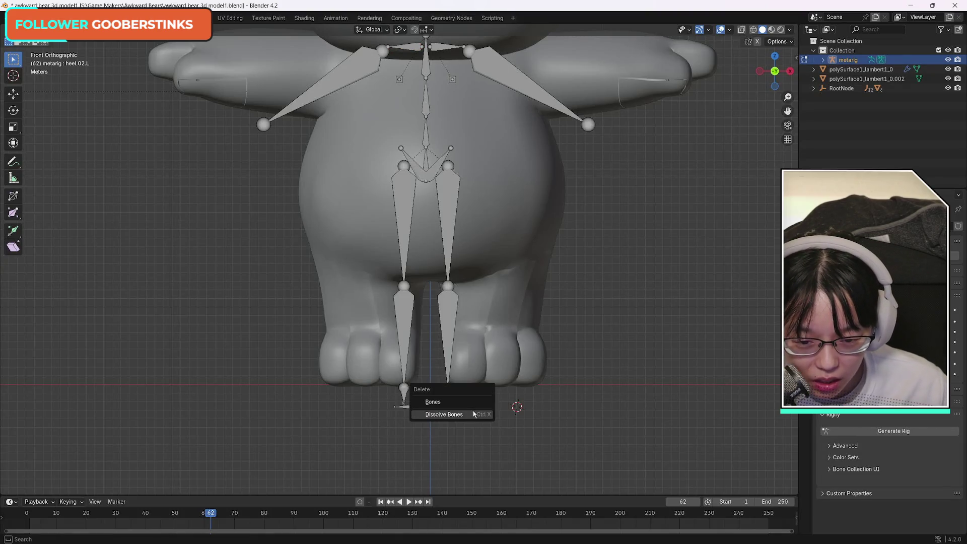
pyautogui.click(467, 412)
pyautogui.click(449, 406)
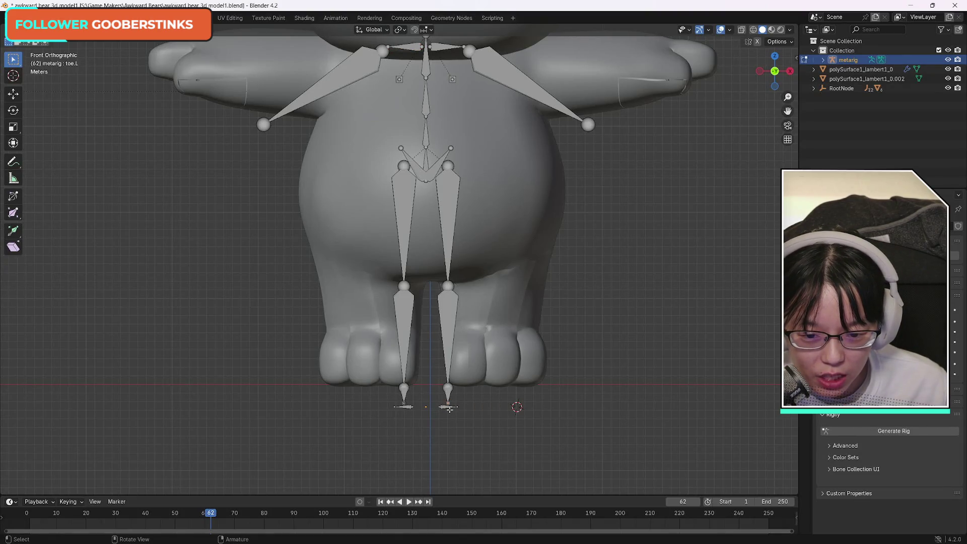
pyautogui.click(447, 407)
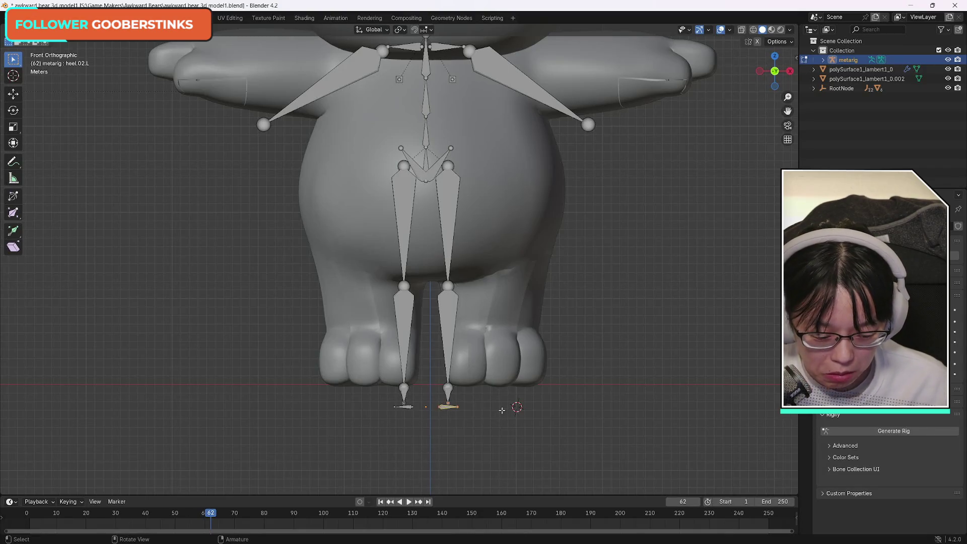
pyautogui.keyDown('alt'); pyautogui.click(501, 405); pyautogui.keyUp('alt')
pyautogui.click(481, 404)
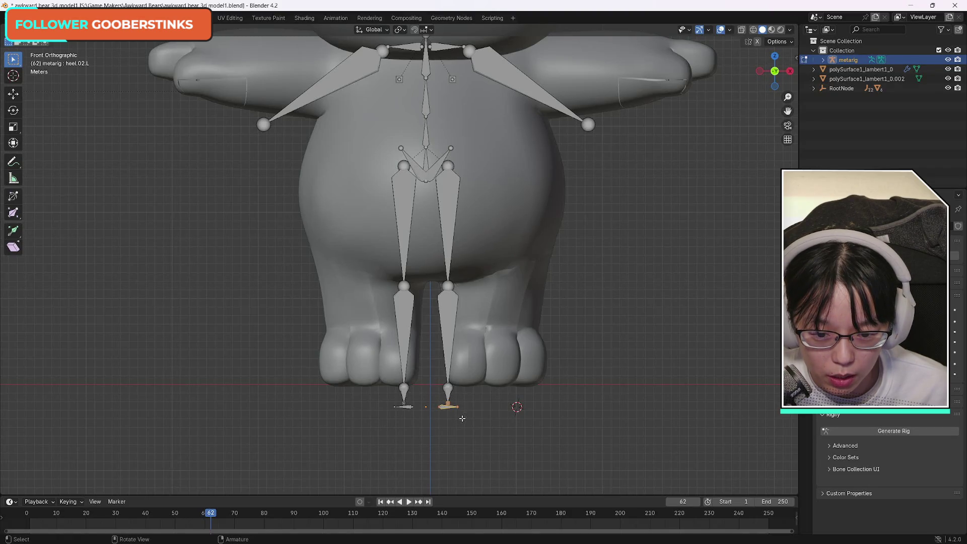
pyautogui.moveTo(470, 420); pyautogui.dragTo(430, 385)
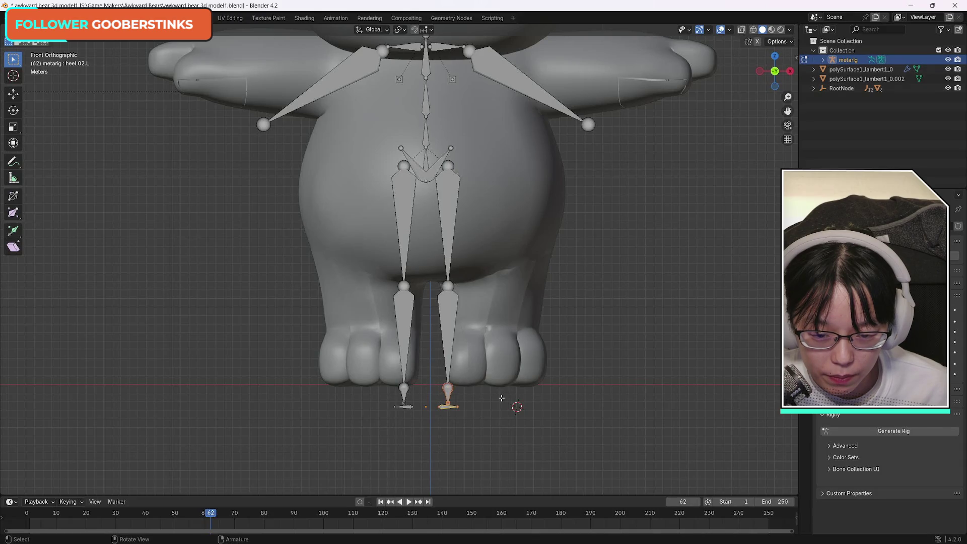
pyautogui.hotkey('ctrl', 'x')
pyautogui.hotkey('ctrl', 'z')
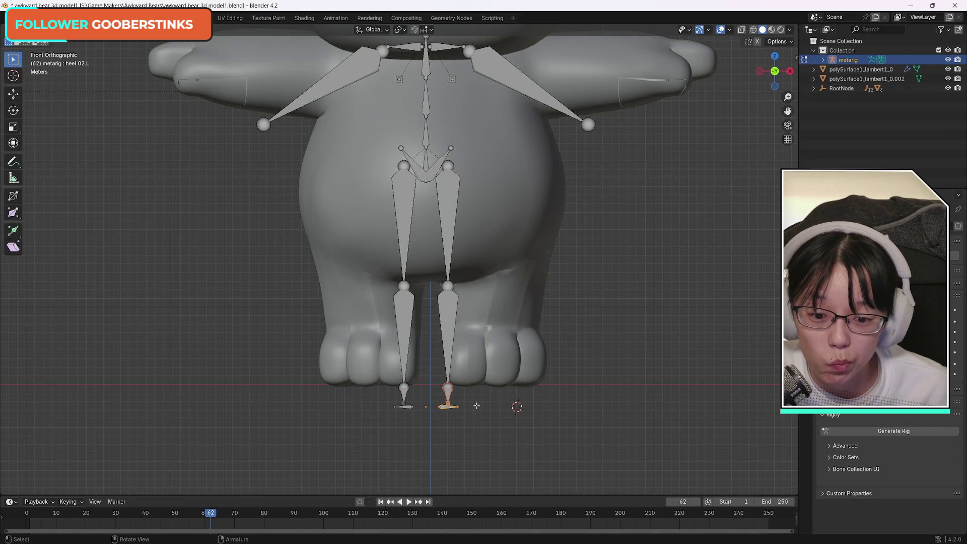
pyautogui.click(460, 416)
pyautogui.moveTo(432, 402); pyautogui.dragTo(481, 414)
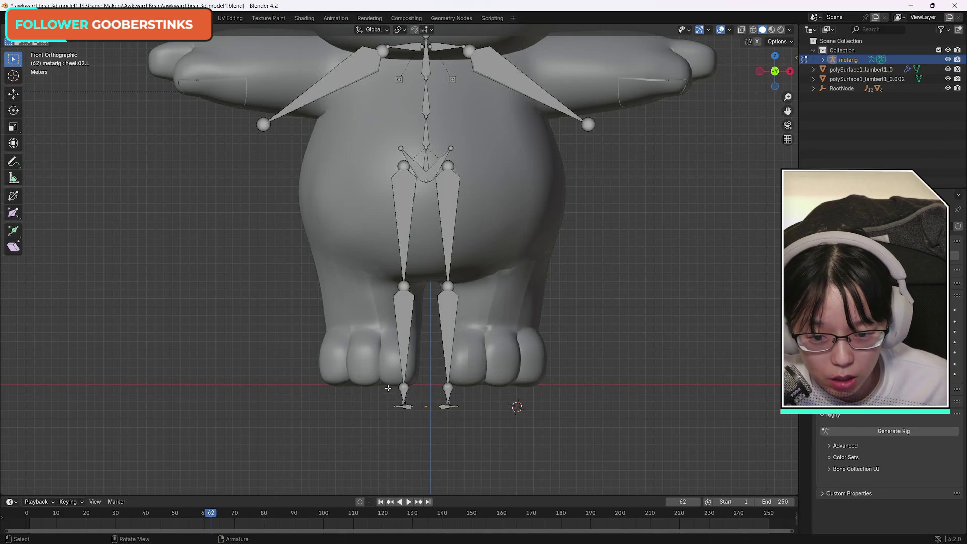
# Step: Box-select the foot and heel bones of both feet and remove them
pyautogui.moveTo(379, 381); pyautogui.dragTo(498, 429)
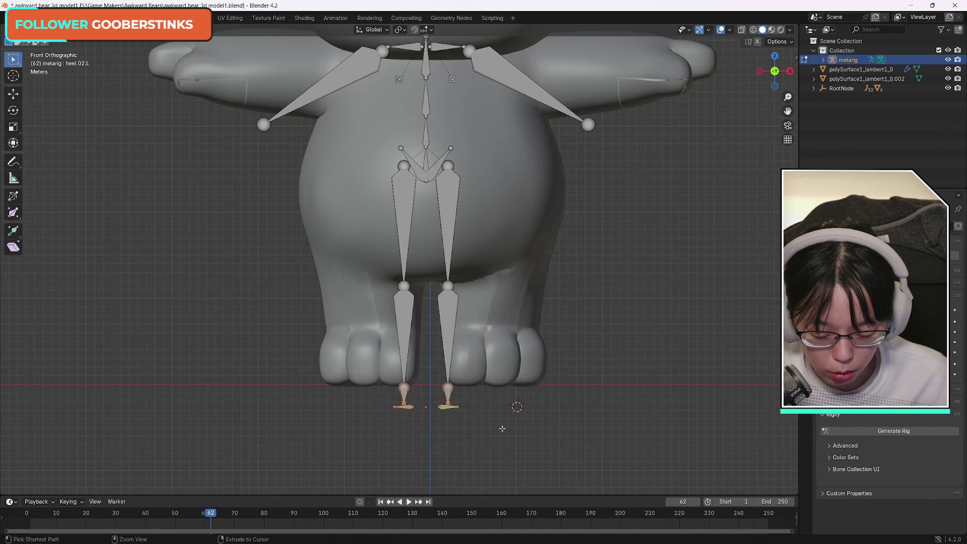
pyautogui.press('s')
pyautogui.press('z')
pyautogui.press('0')
pyautogui.press('Return')
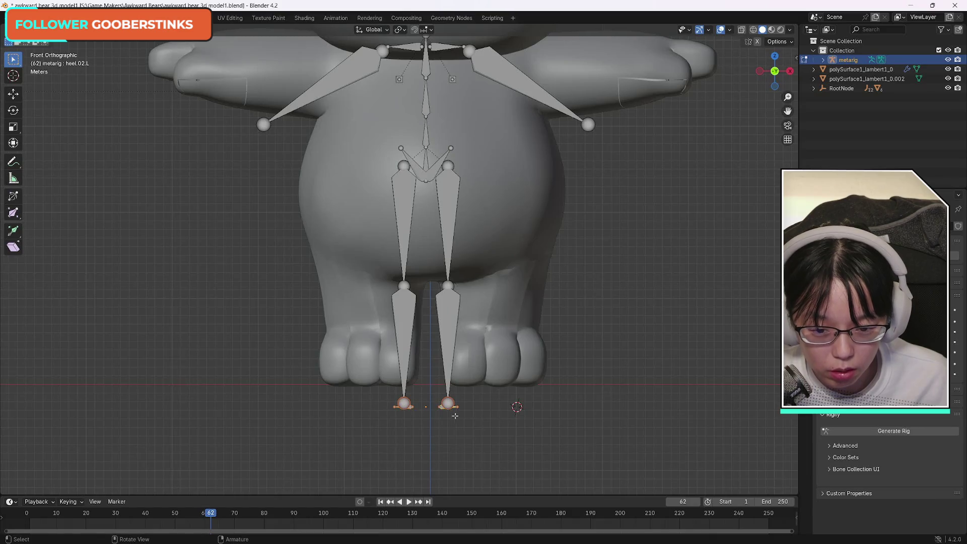
pyautogui.scroll(1, 494, 348)
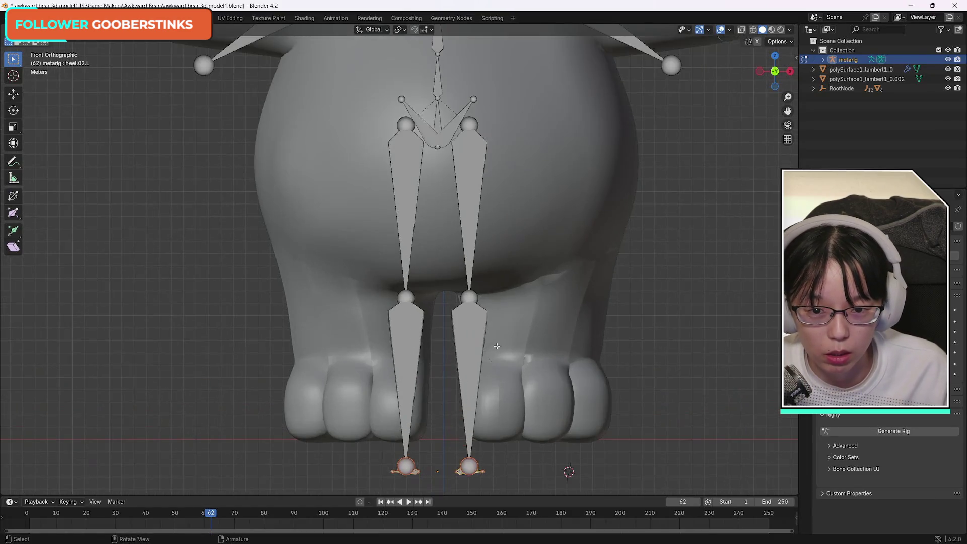
pyautogui.scroll(-3, 496, 347)
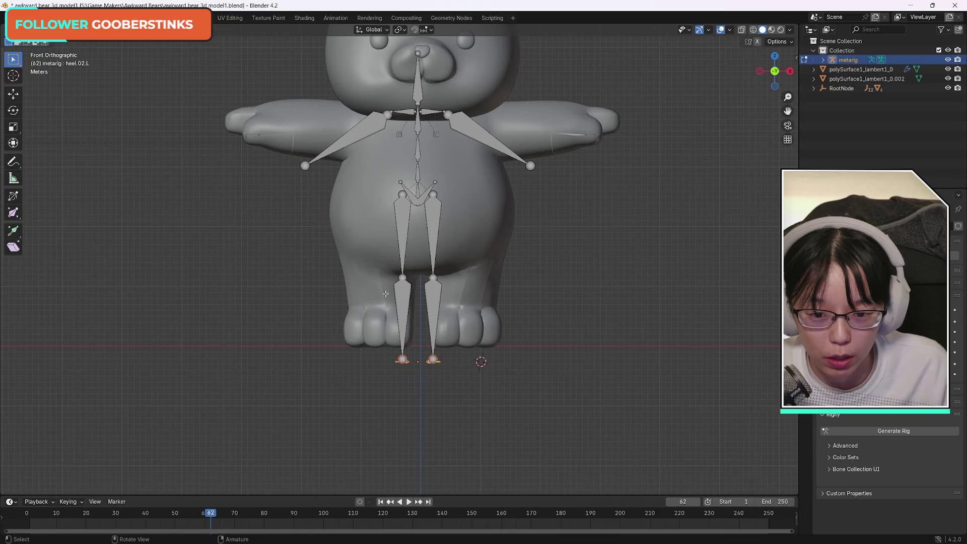
# Step: Dissolve both shin bones with Ctrl+X so the thighs reach the feet
pyautogui.moveTo(368, 274)
pyautogui.mouseDown()
pyautogui.moveTo(495, 323)
pyautogui.moveTo(493, 391)
pyautogui.mouseUp()
pyautogui.hotkey('ctrl', 'x')
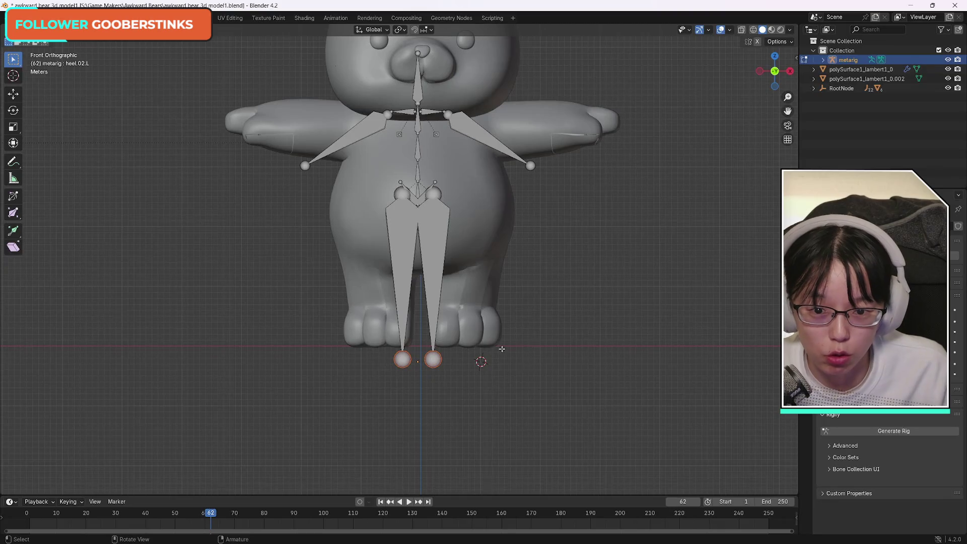
pyautogui.click(434, 183)
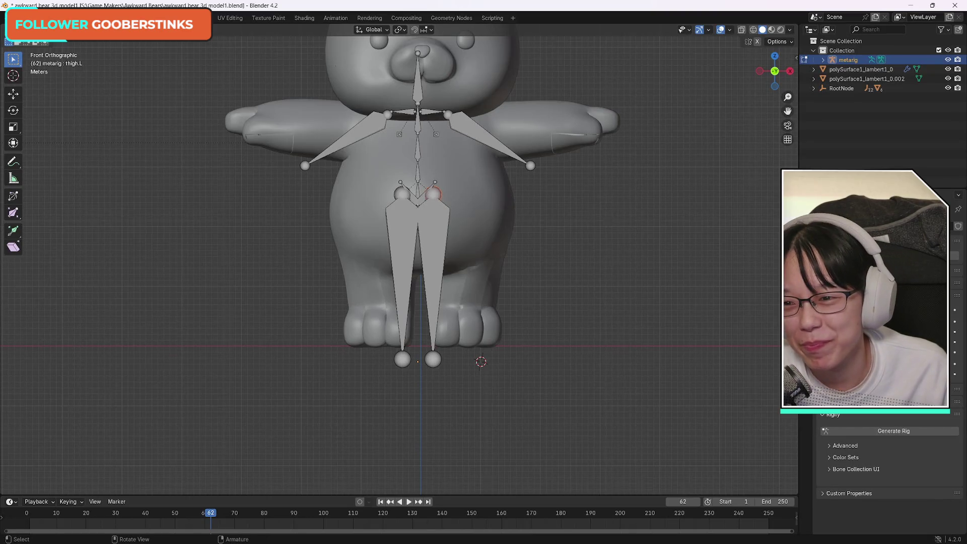
pyautogui.click(46, 42)
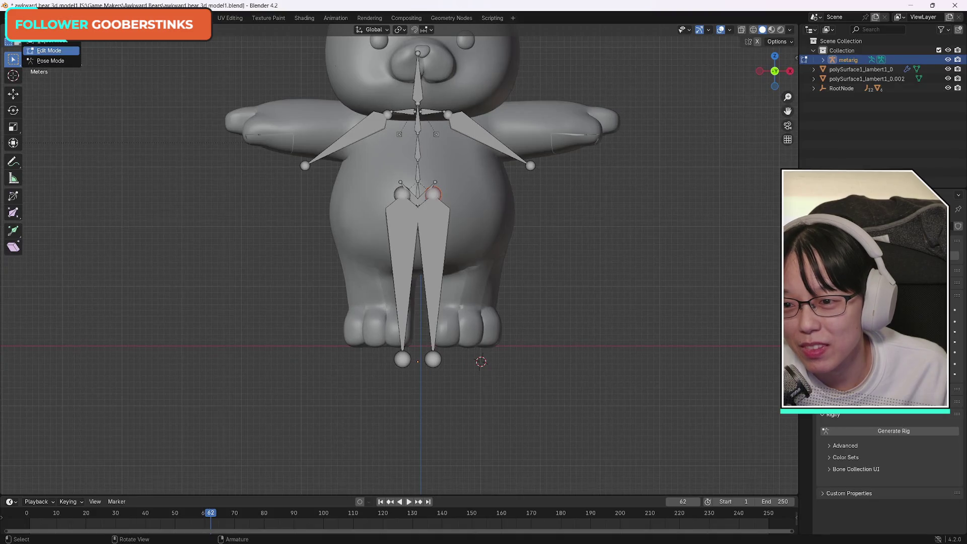
# Step: Play the rigging tutorial up to about 1:07, then return to Blender
pyautogui.click(58, 56)
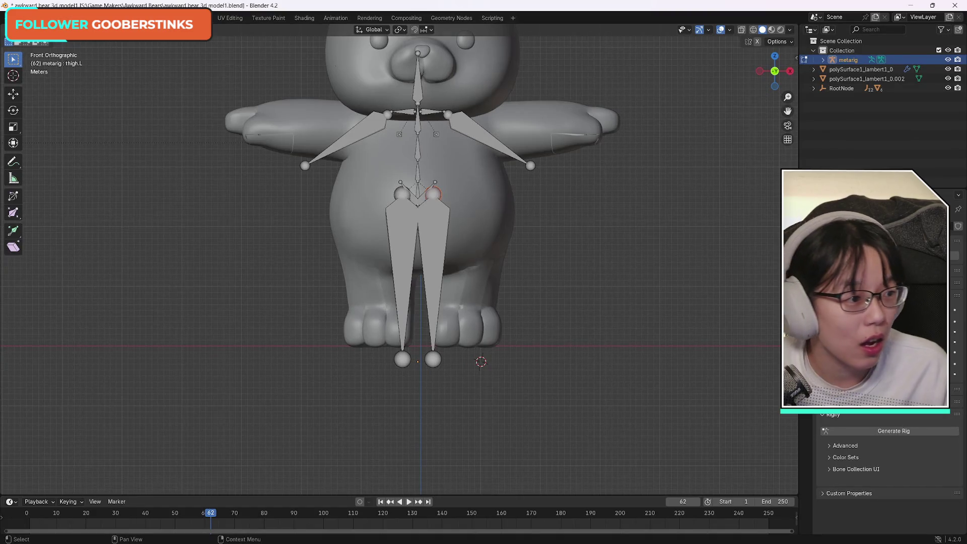
pyautogui.hotkey('alt', 'Tab')
pyautogui.click(596, 246)
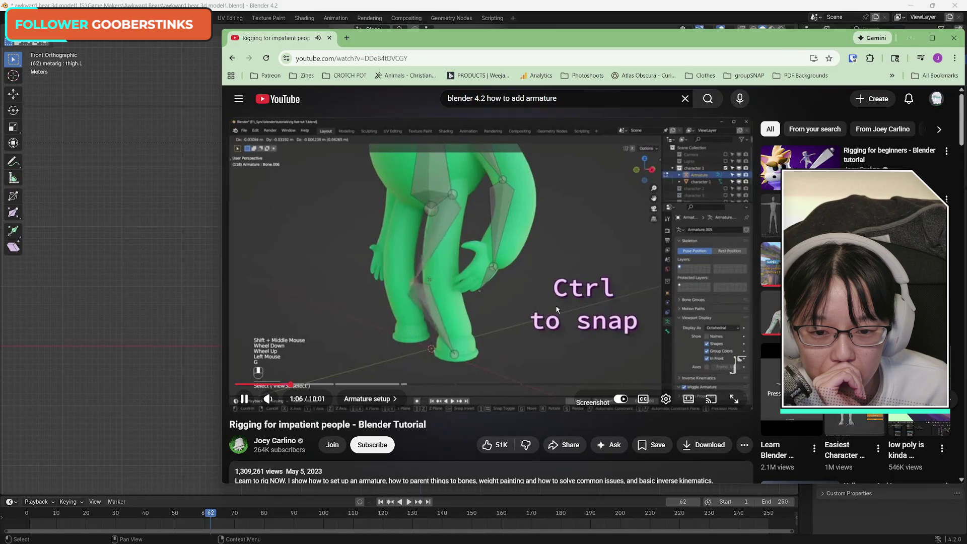
pyautogui.click(557, 309)
pyautogui.hotkey('alt', 'Tab')
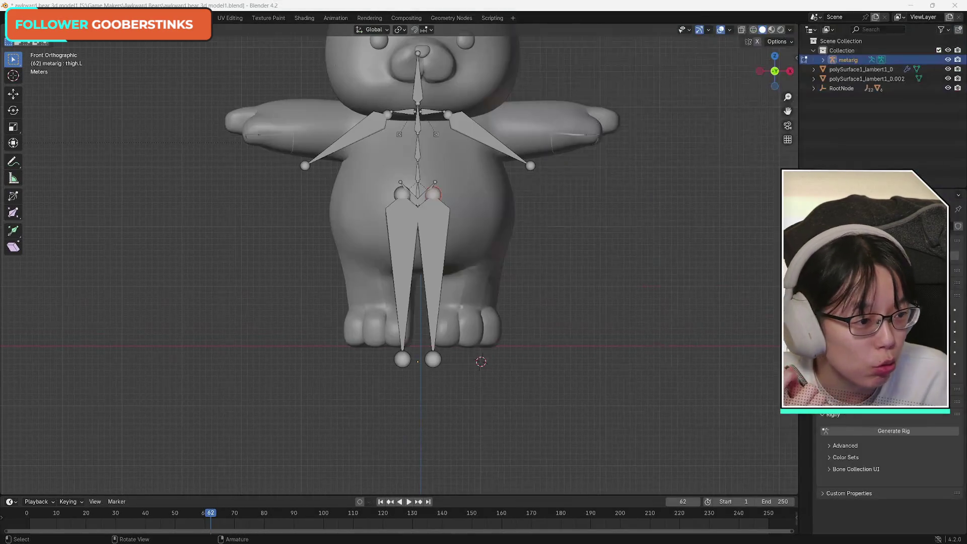
# Step: Put the metarig in Pose Mode with all bones deselected, then bring the tutorial back
pyautogui.click(435, 182)
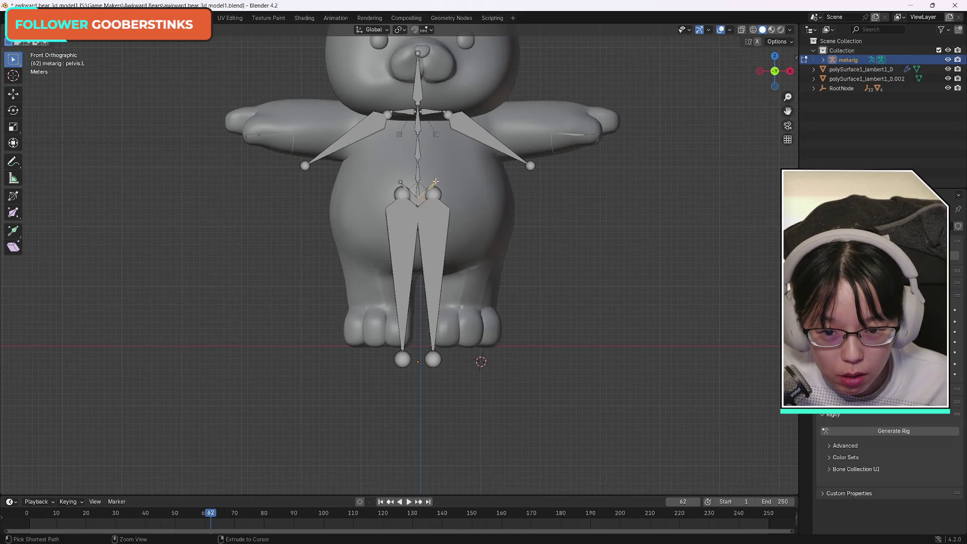
pyautogui.click(454, 178)
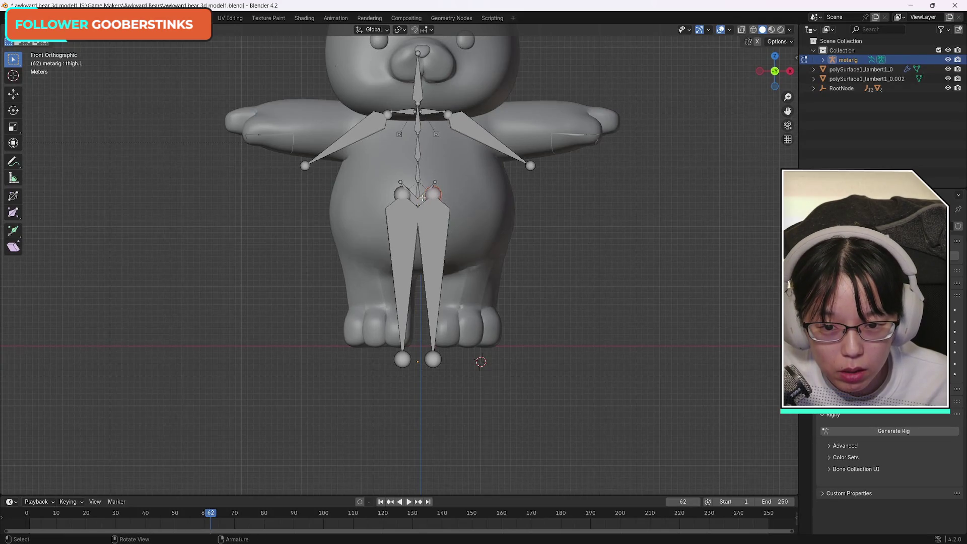
pyautogui.click(38, 29)
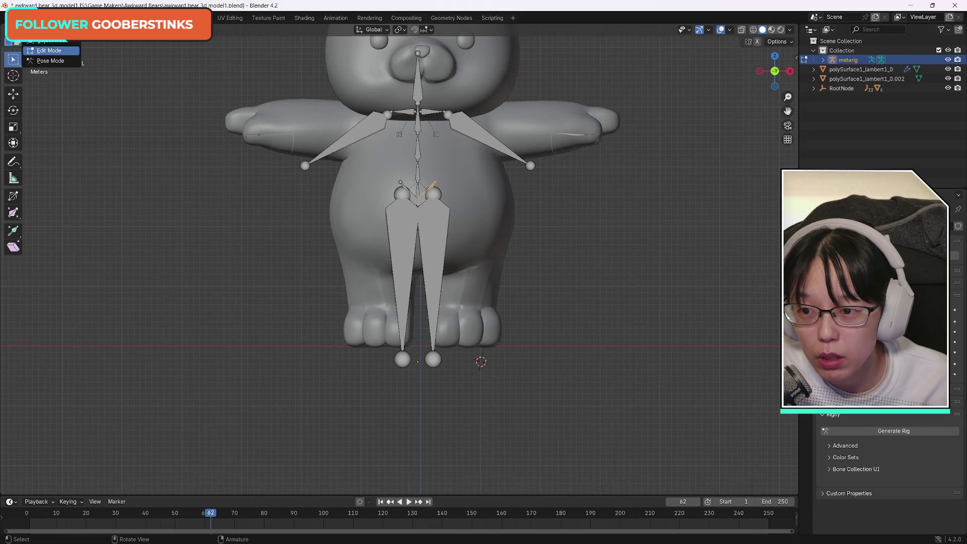
pyautogui.click(51, 60)
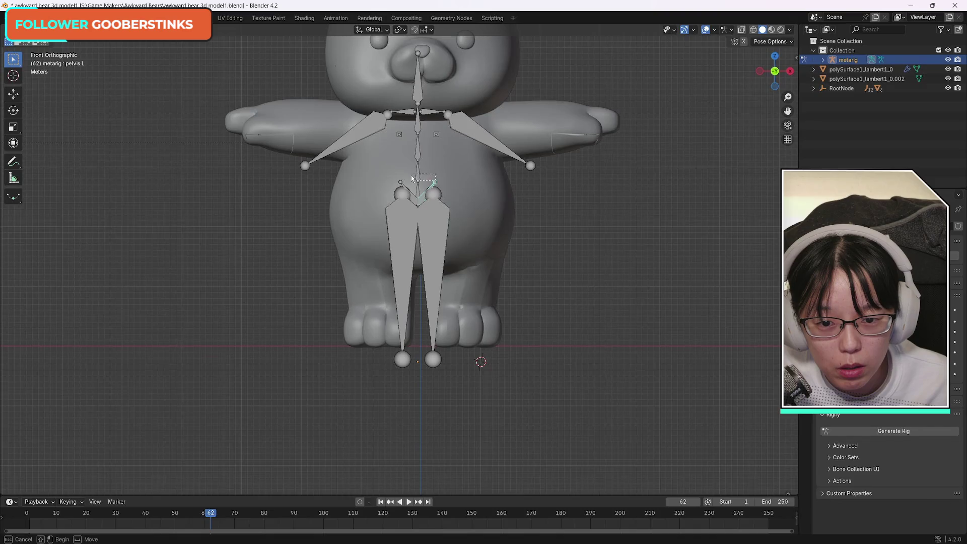
pyautogui.hotkey('alt', 'a')
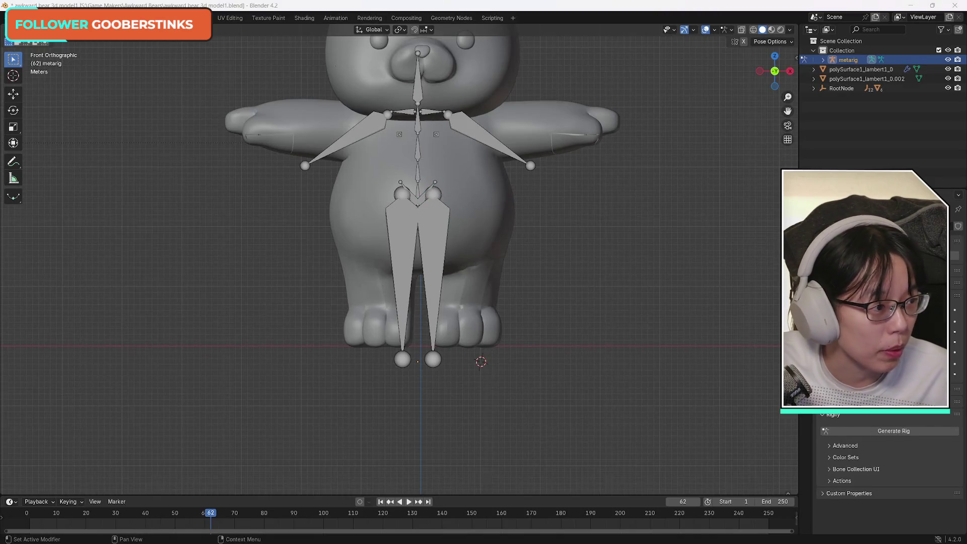
pyautogui.hotkey('alt', 'Tab')
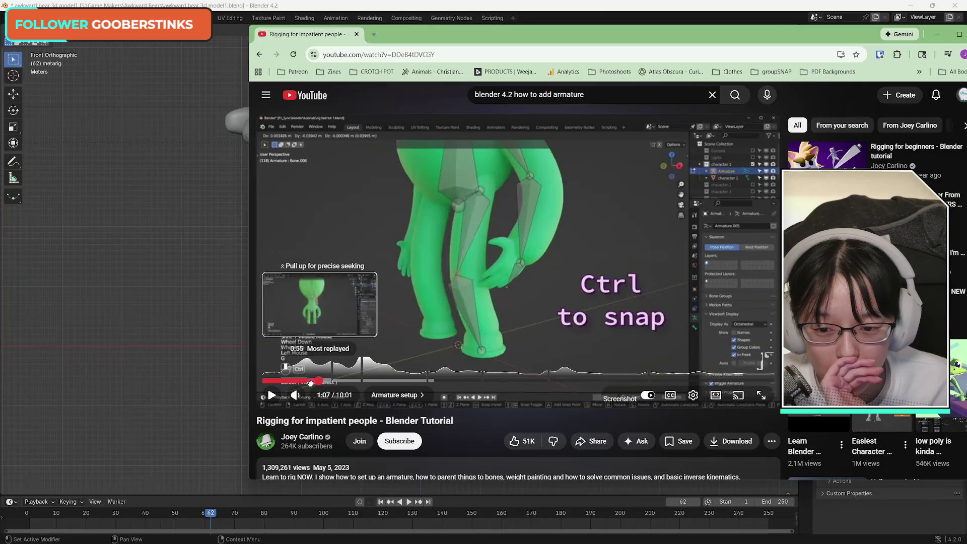
# Step: Rewind the tutorial to its armature setup around 0:43 and watch it
pyautogui.click(306, 379)
pyautogui.click(297, 380)
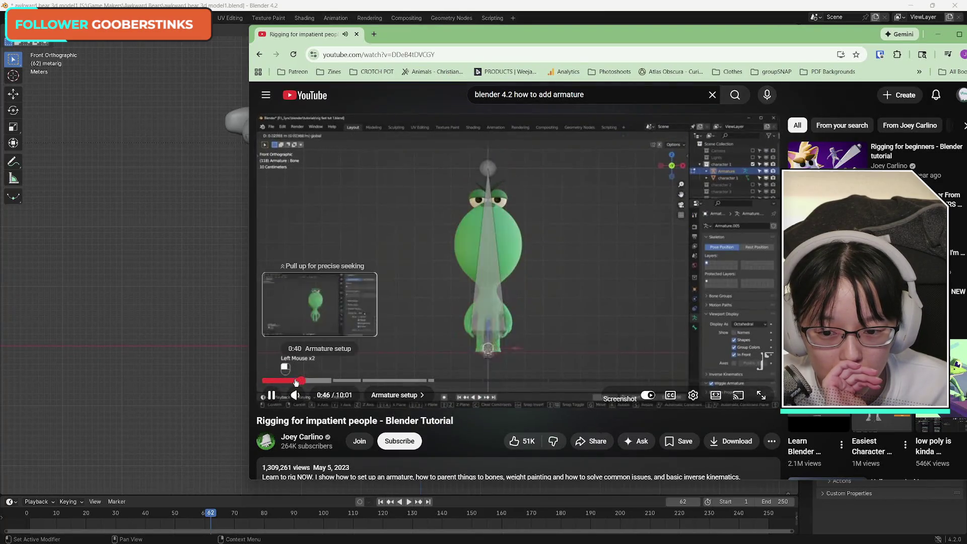
pyautogui.click(296, 382)
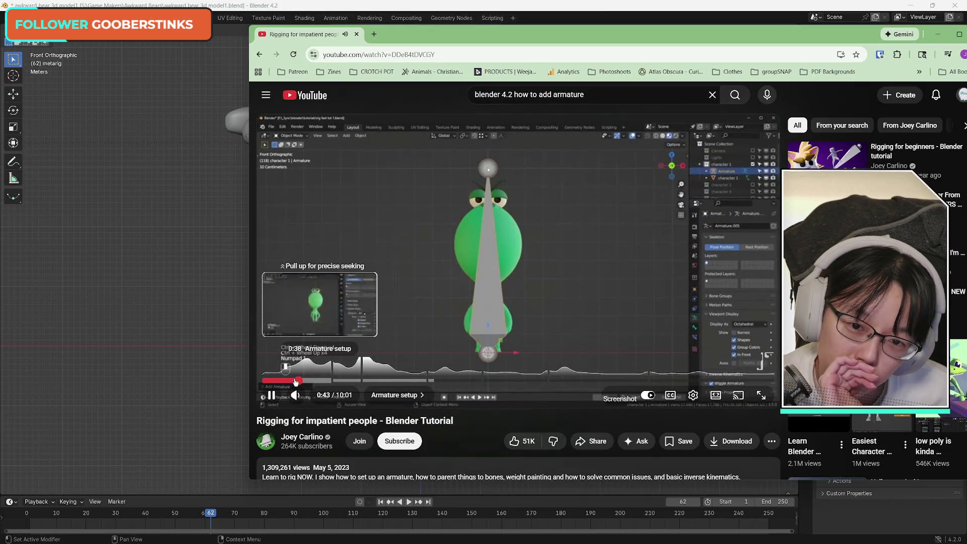
pyautogui.press('space')
pyautogui.hotkey('alt', 'Tab')
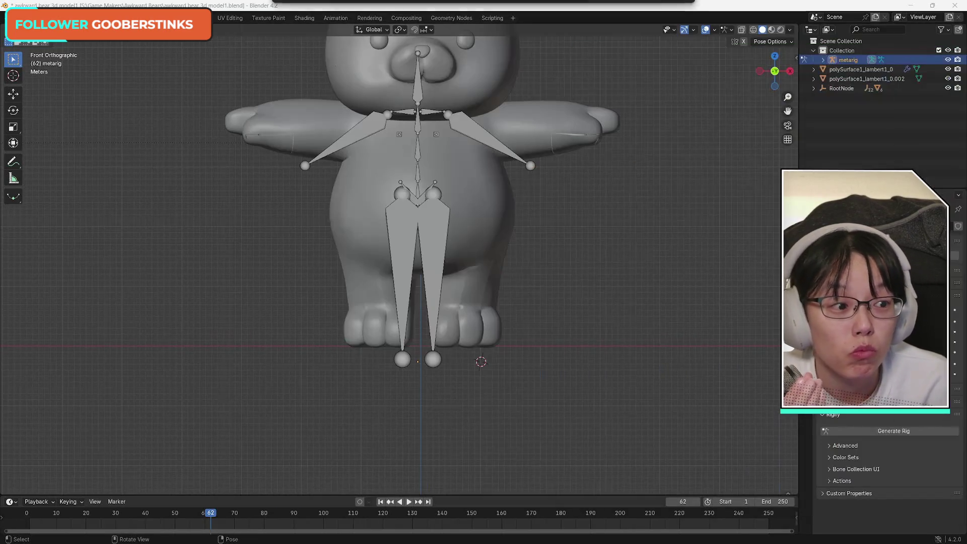
# Step: Change the metarig's mode from the header menu, glance at the tutorial again, and return
pyautogui.click(40, 29)
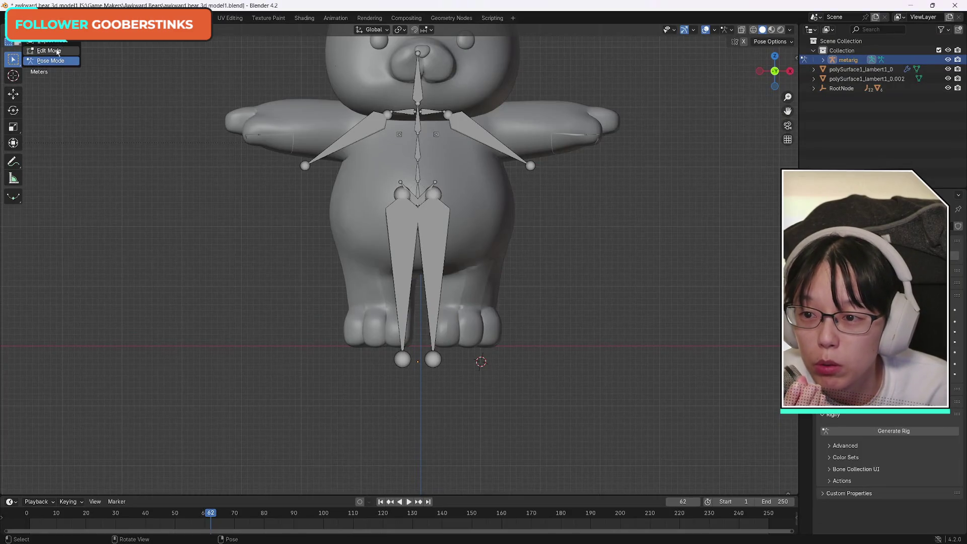
pyautogui.click(50, 61)
pyautogui.hotkey('alt', 'Tab')
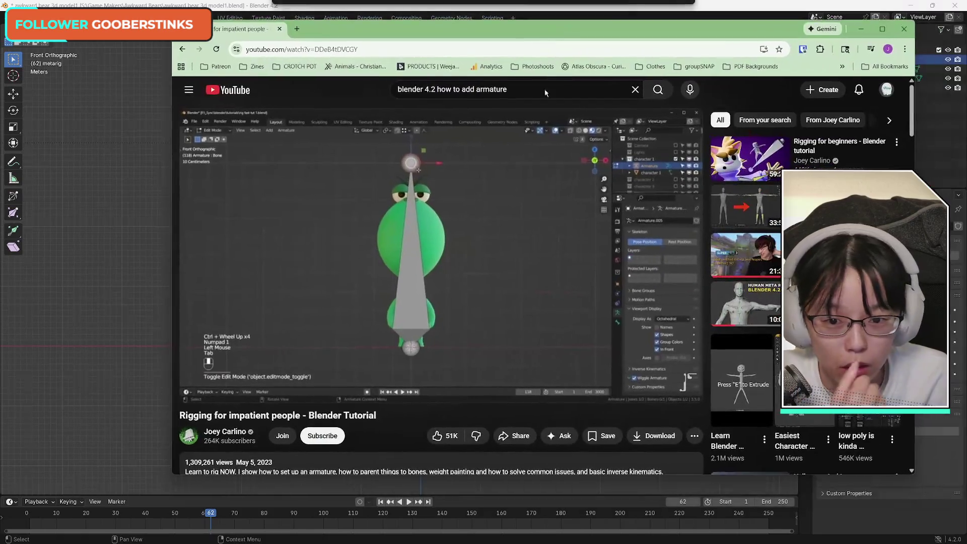
pyautogui.click(485, 253)
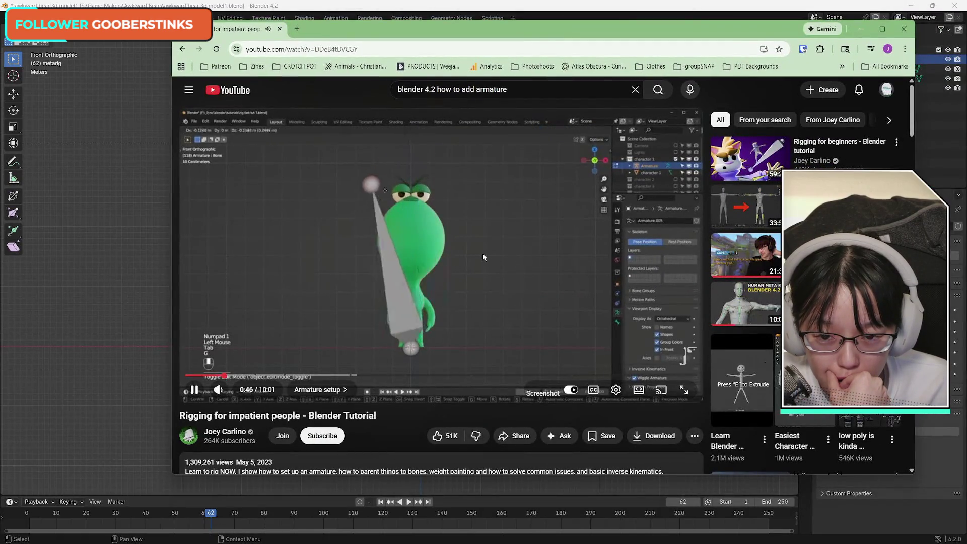
pyautogui.click(483, 253)
pyautogui.hotkey('alt', 'Tab')
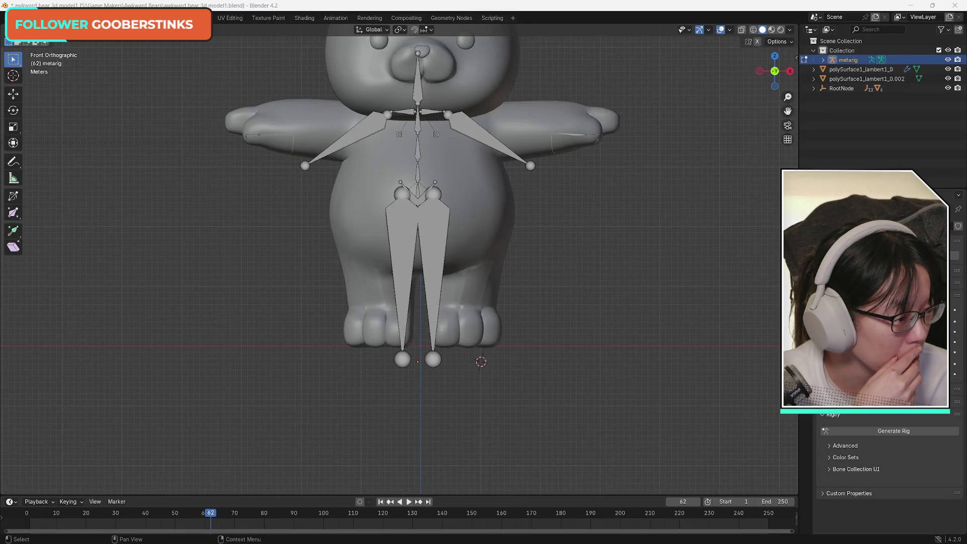
# Step: Leave Edit Mode for Object Mode and reselect the metarig
pyautogui.click(436, 182)
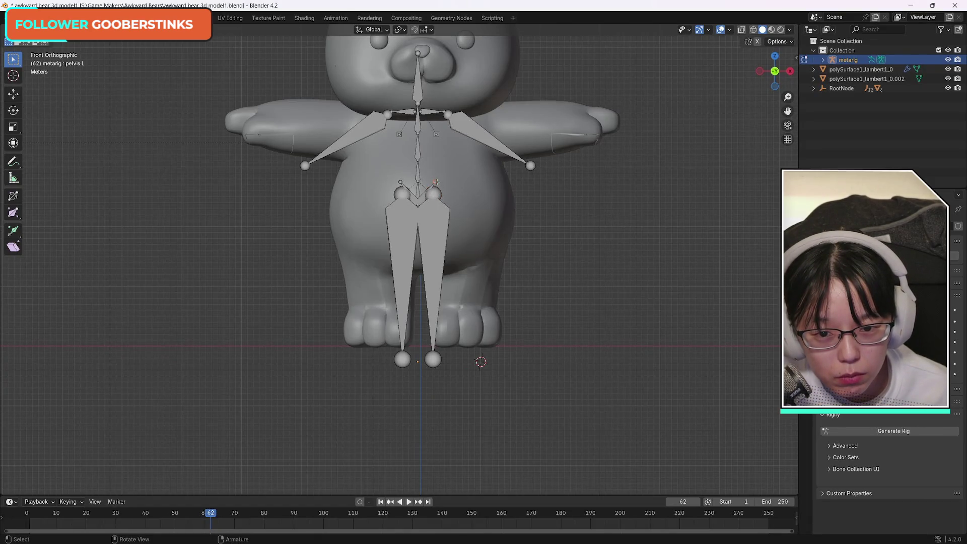
pyautogui.press('Tab')
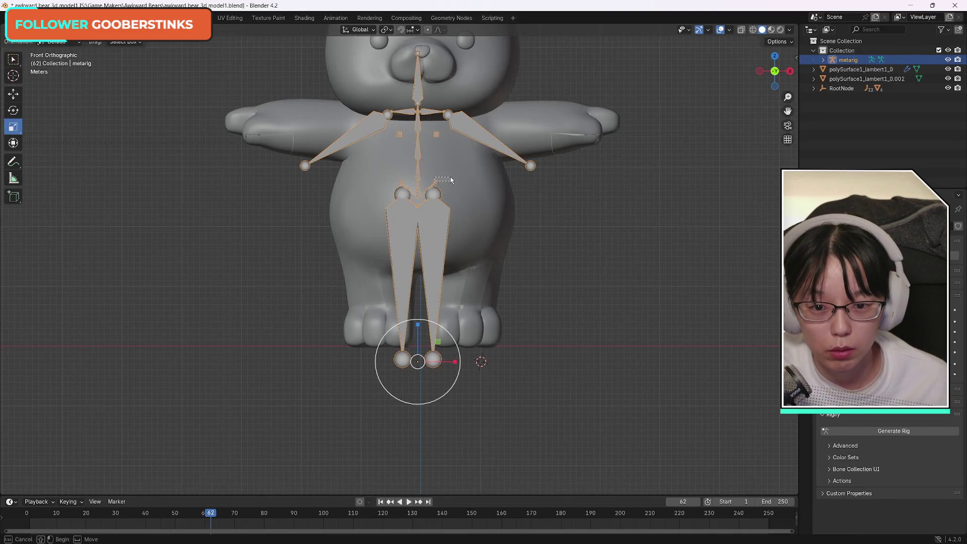
pyautogui.keyDown('shift'); pyautogui.click(431, 185); pyautogui.keyUp('shift')
pyautogui.click(436, 185)
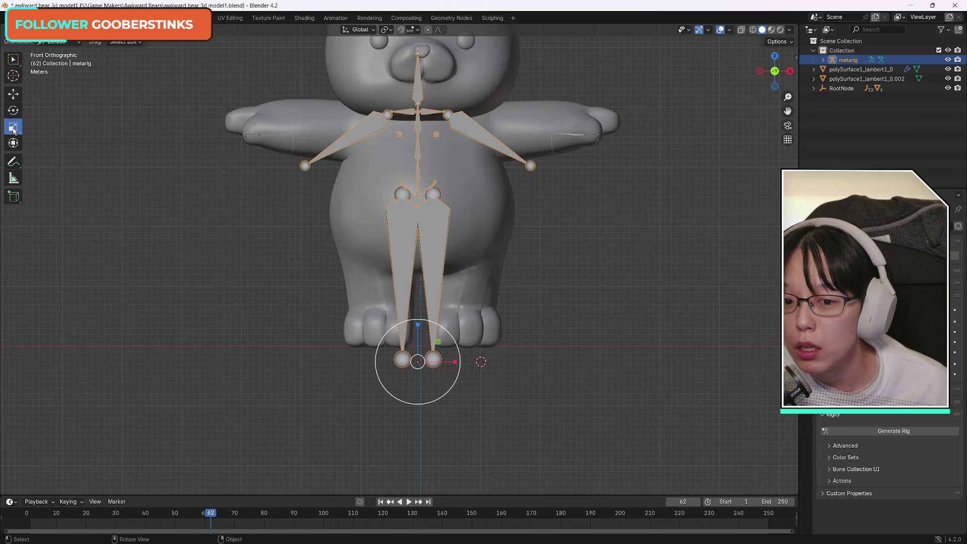
pyautogui.click(581, 269)
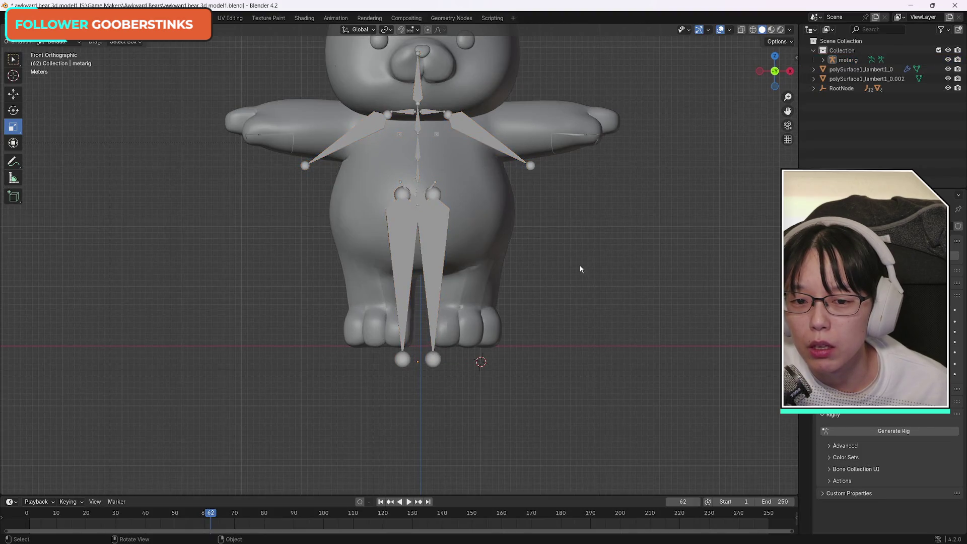
pyautogui.click(434, 184)
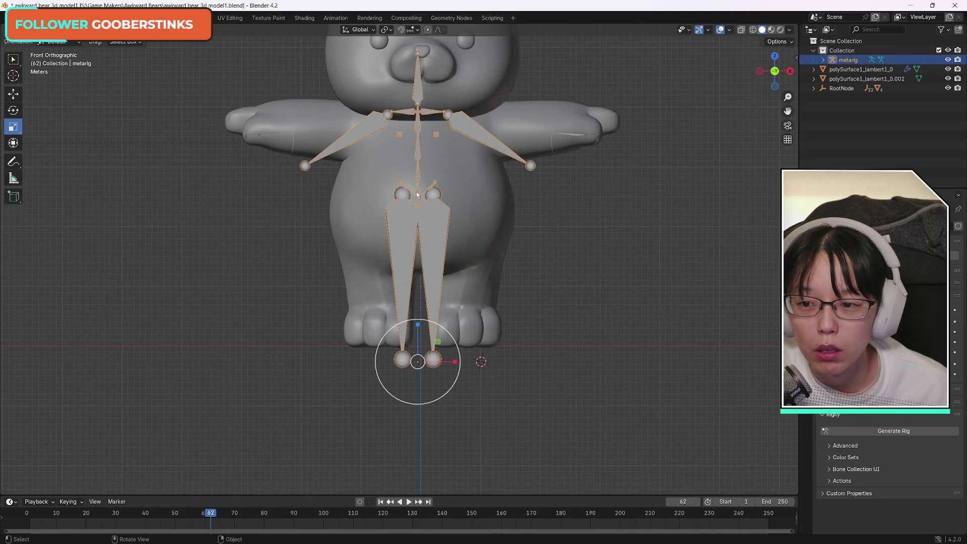
# Step: Switch between the box select and rotate tools while reselecting the metarig
pyautogui.click(13, 60)
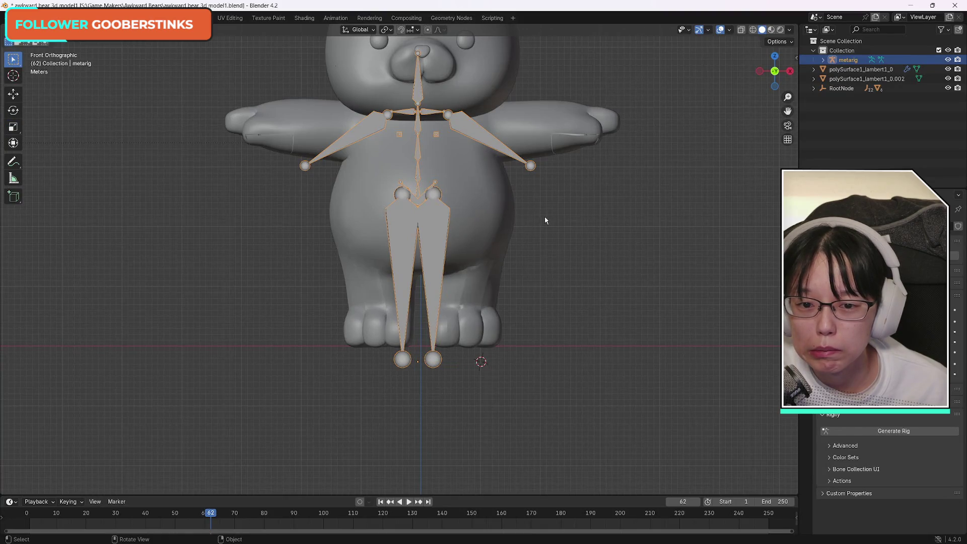
pyautogui.click(562, 242)
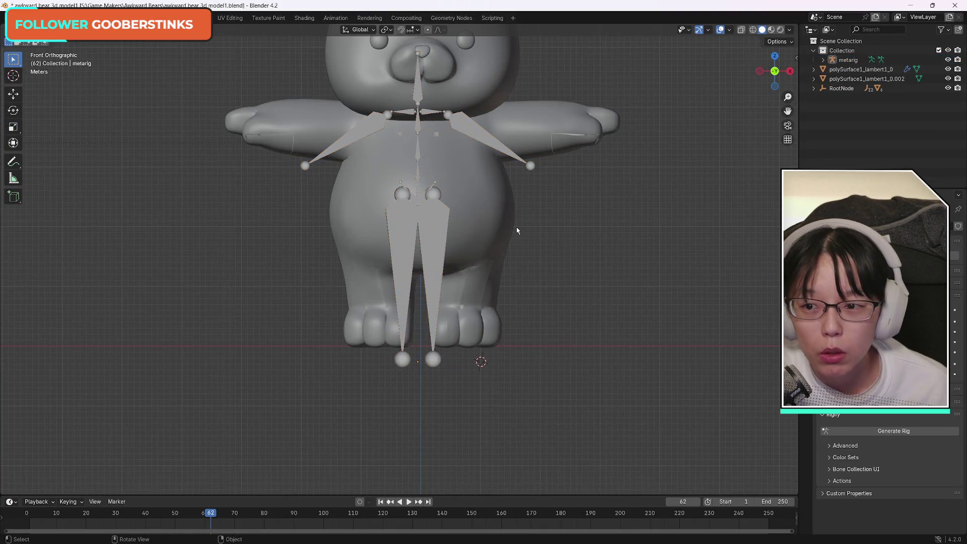
pyautogui.click(13, 110)
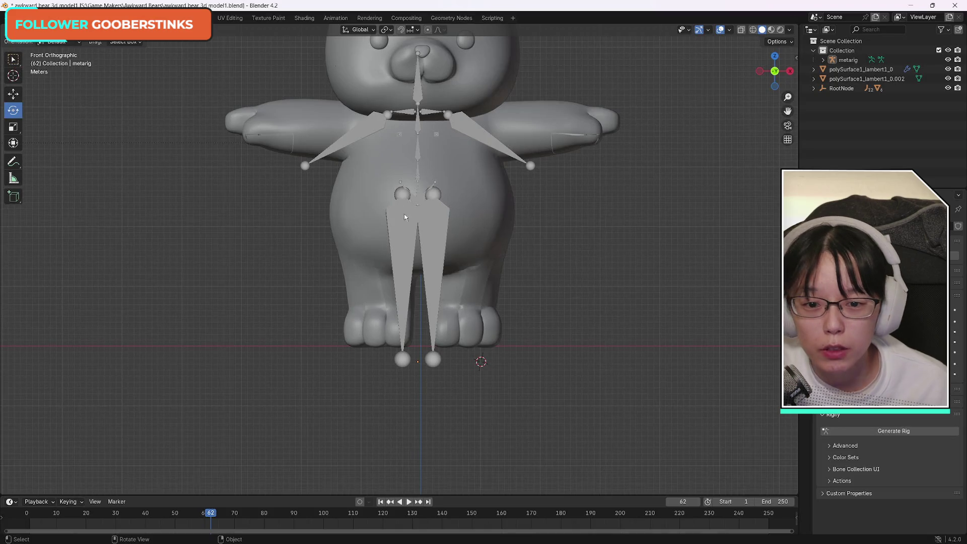
pyautogui.click(434, 194)
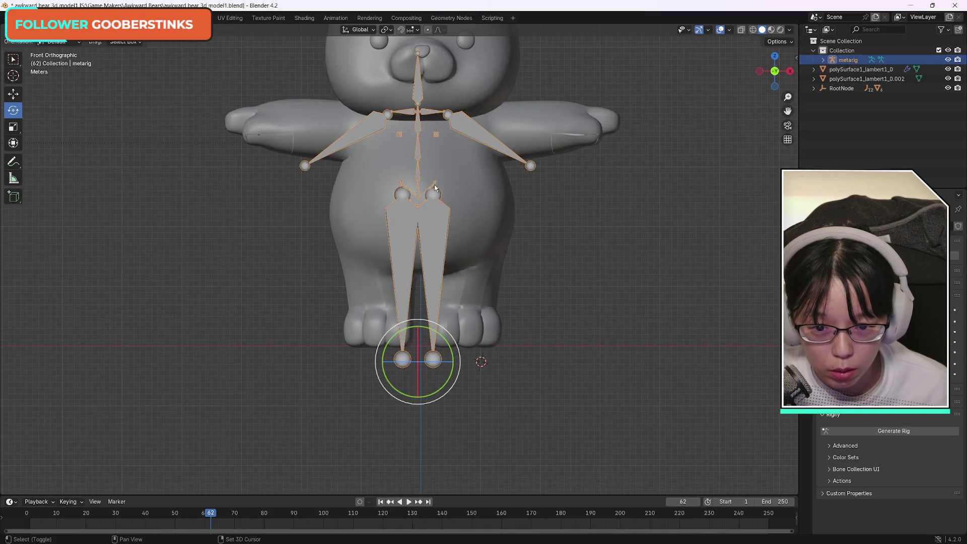
pyautogui.click(549, 246)
pyautogui.click(423, 199)
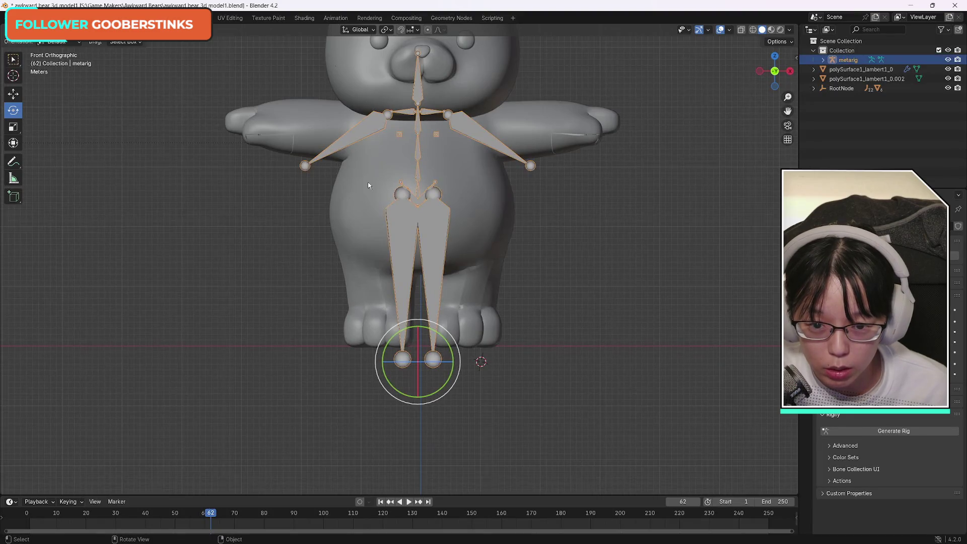
# Step: Pick between the overlapping bear mesh and metarig to set the active object
pyautogui.click(414, 191)
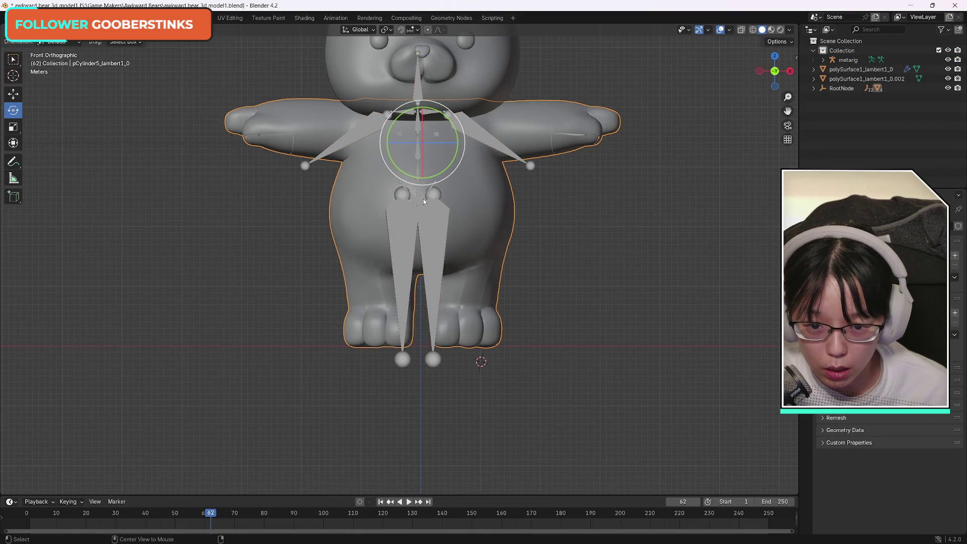
pyautogui.keyDown('alt'); pyautogui.click(422, 198); pyautogui.keyUp('alt')
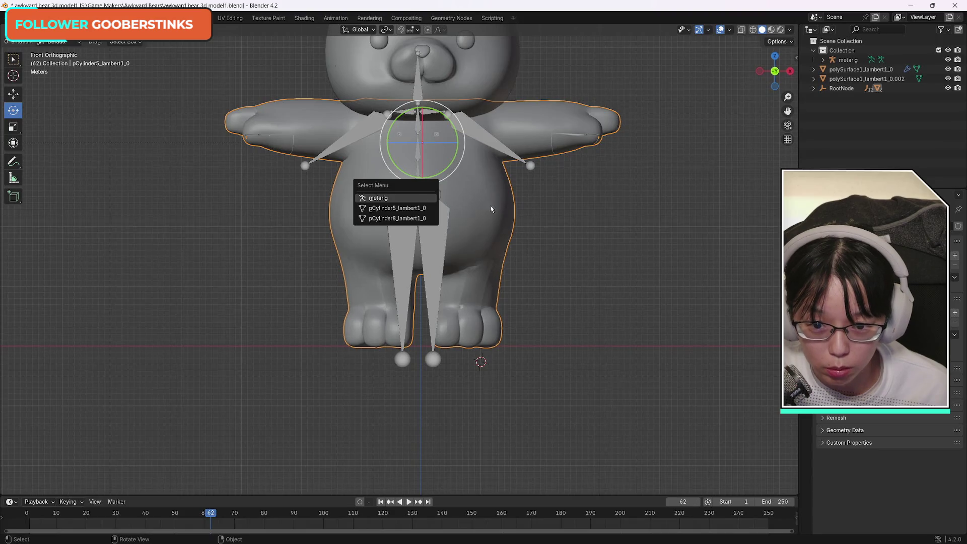
pyautogui.click(549, 215)
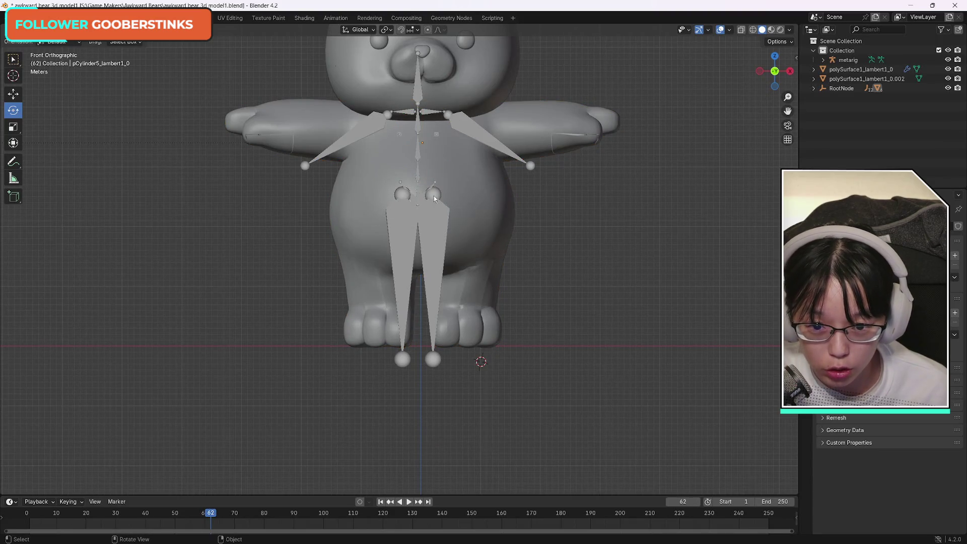
pyautogui.click(417, 360)
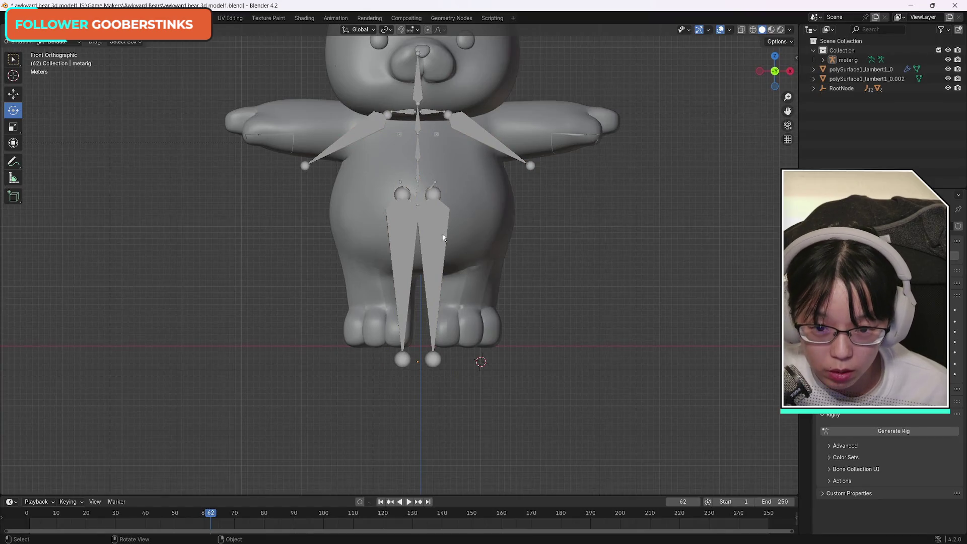
pyautogui.click(422, 197)
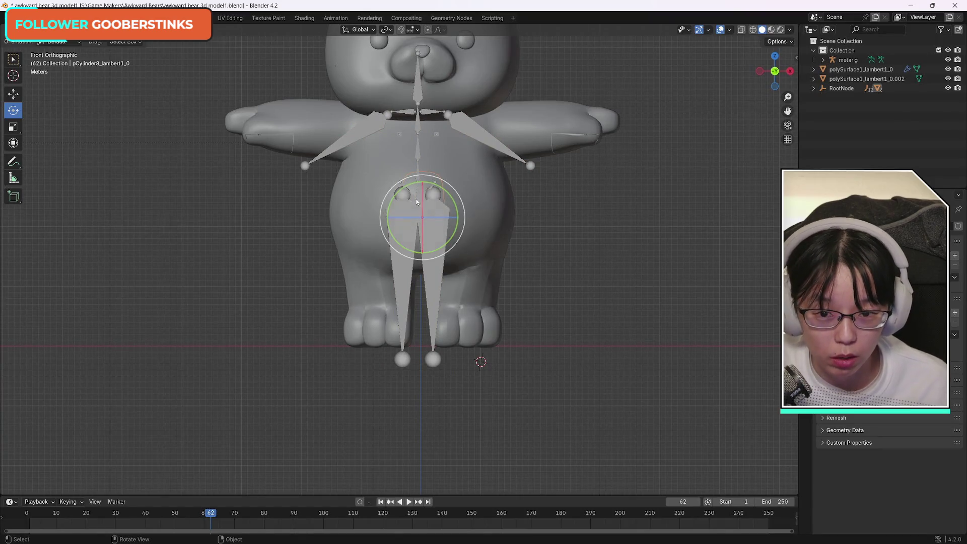
pyautogui.scroll(-5, 416, 202)
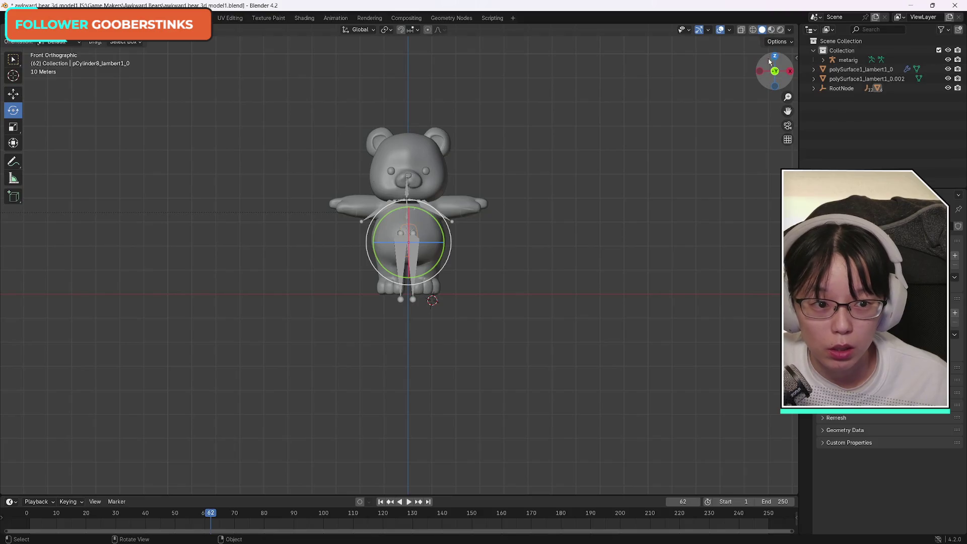
# Step: Zoom in on the bear's torso and select the metarig with the Scale tool active
pyautogui.moveTo(775, 75); pyautogui.dragTo(775, 77)
pyautogui.scroll(5, 425, 257)
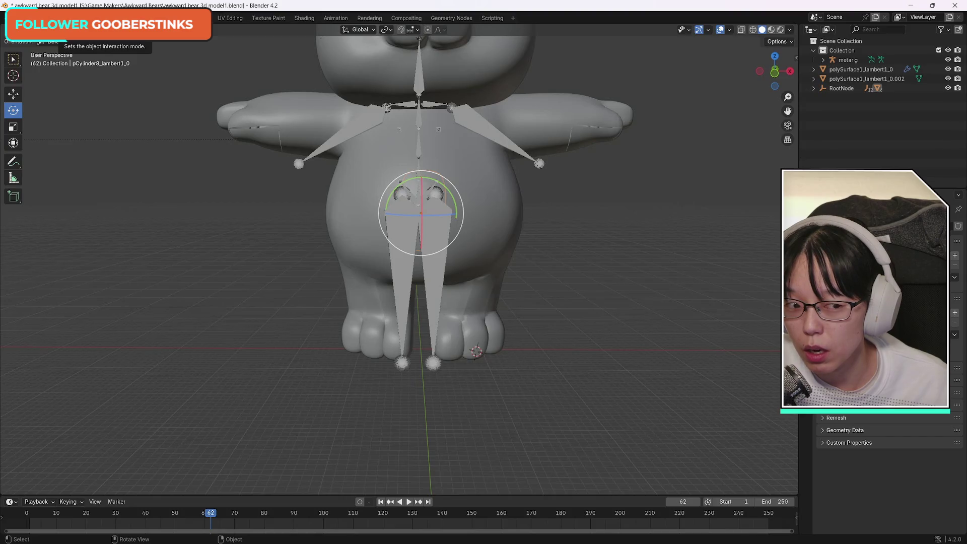
pyautogui.click(13, 126)
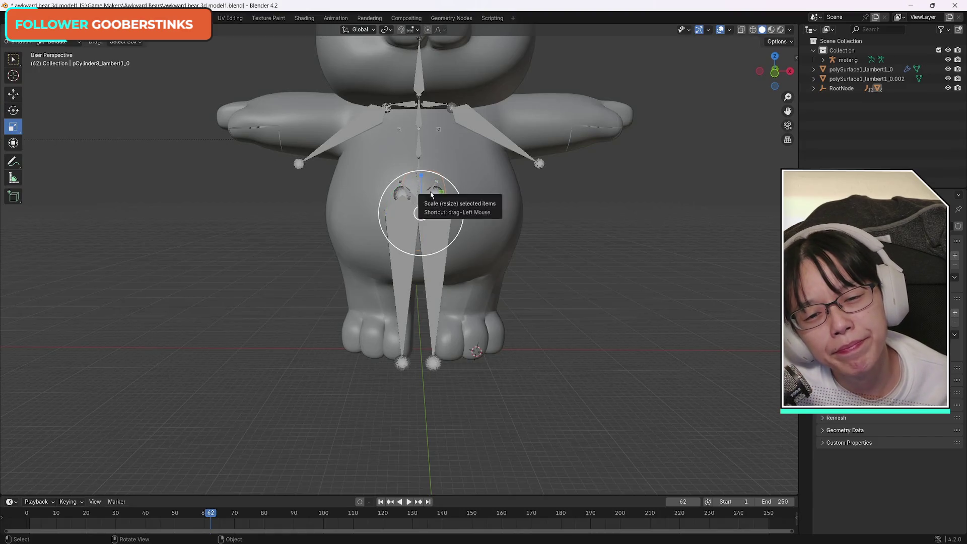
pyautogui.click(439, 195)
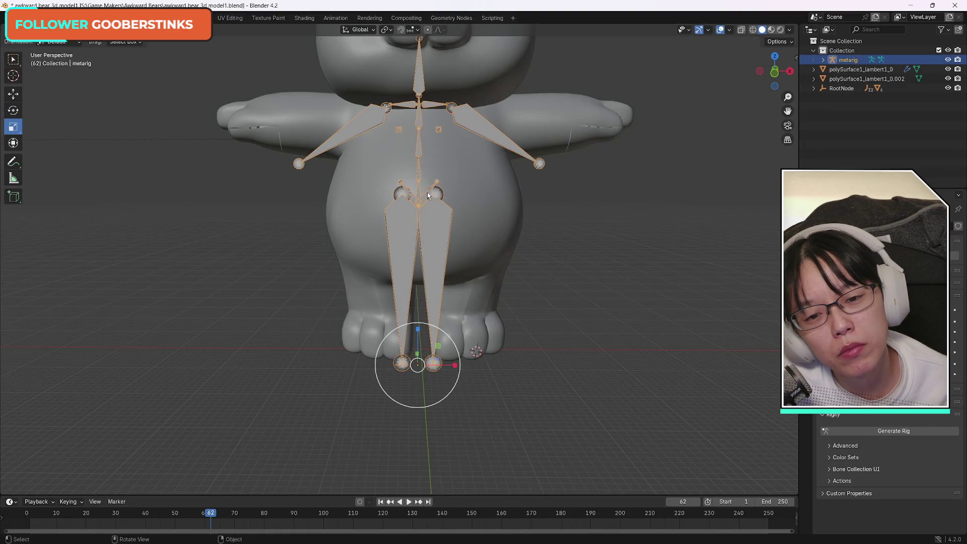
pyautogui.click(247, 211)
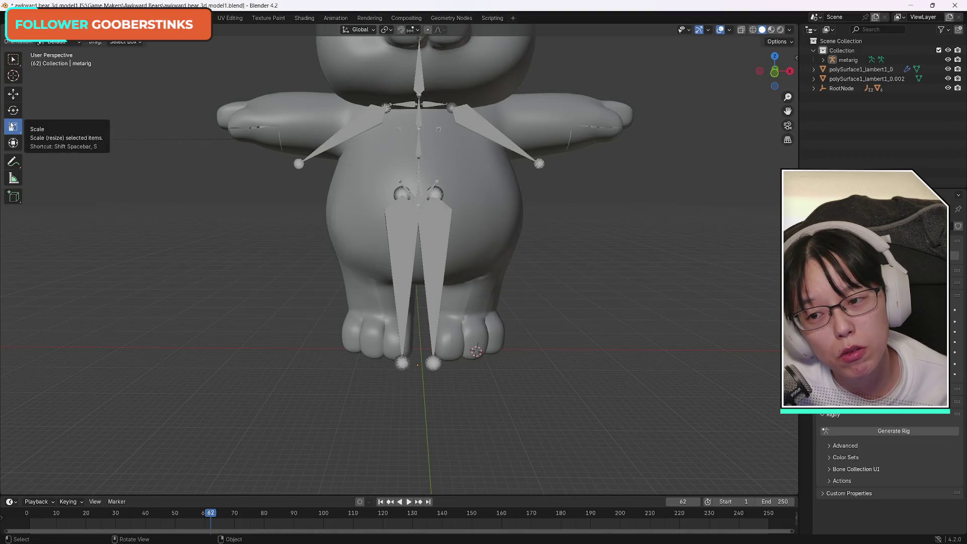
pyautogui.moveTo(13, 126); pyautogui.dragTo(20, 126)
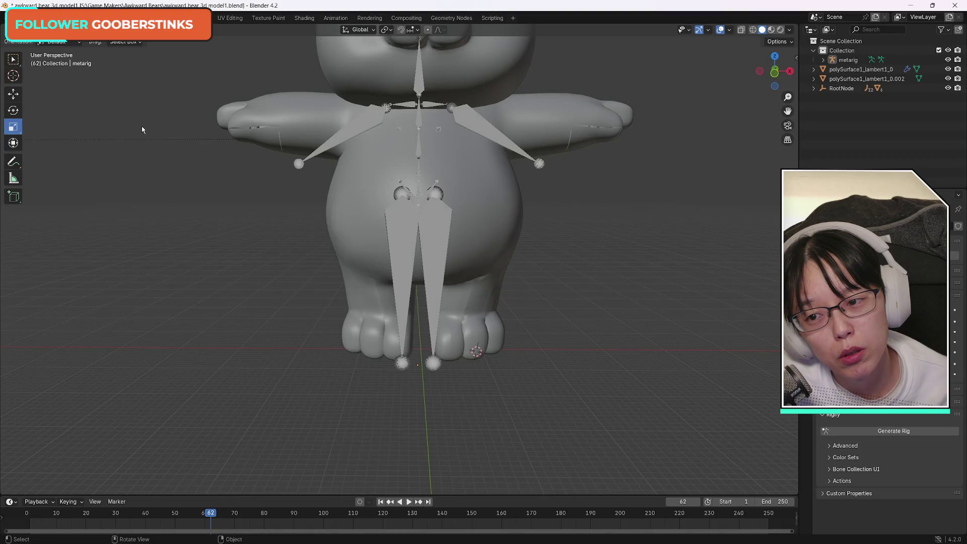
# Step: Reselect the metarig armature over the body, undo a stray click, and return to Select Box
pyautogui.click(438, 184)
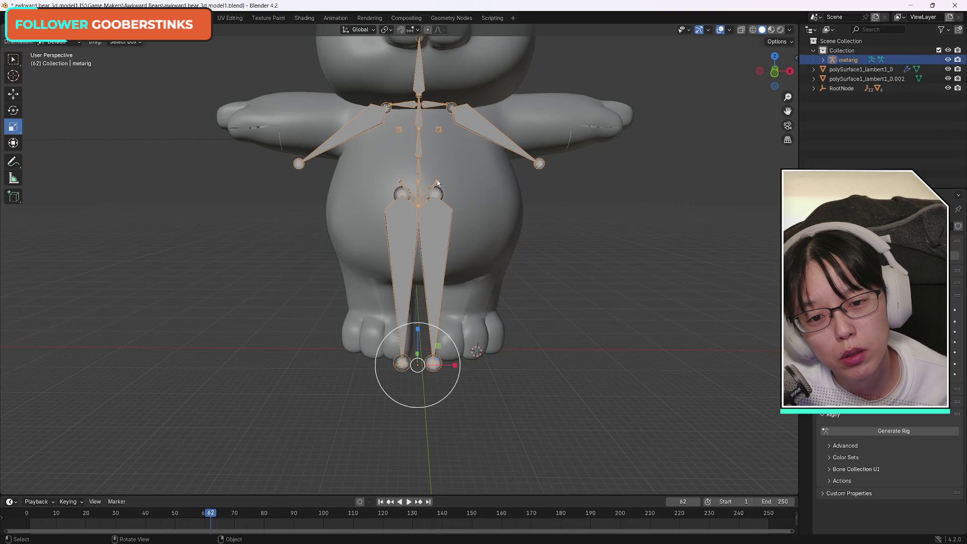
pyautogui.click(436, 190)
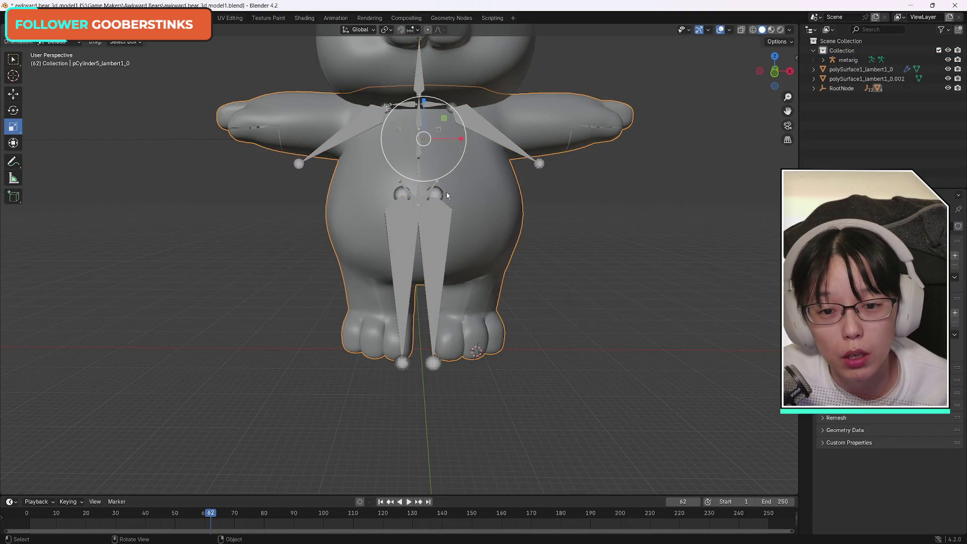
pyautogui.click(425, 195)
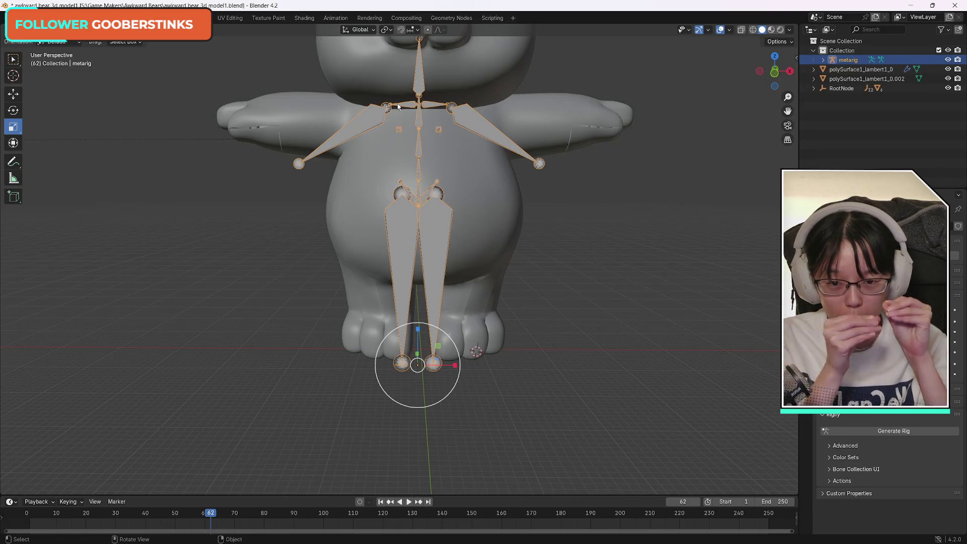
pyautogui.click(417, 151)
pyautogui.hotkey('ctrl', 'z')
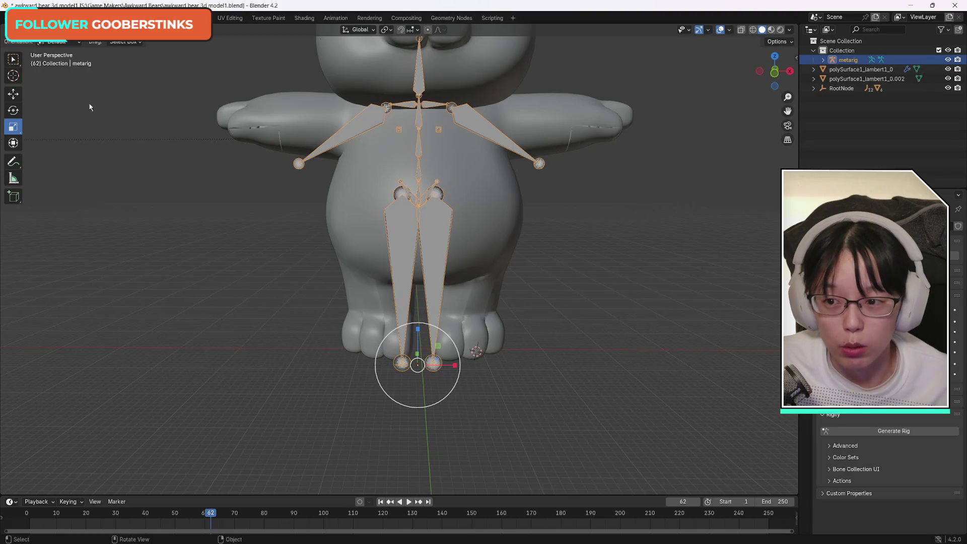
pyautogui.click(13, 60)
pyautogui.click(412, 146)
pyautogui.click(419, 154)
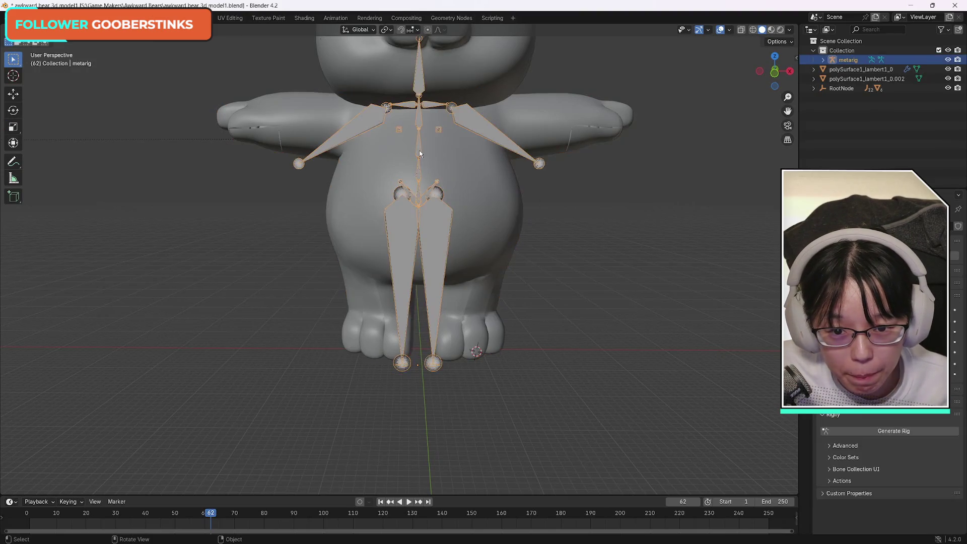
# Step: Place the 3D cursor on the bear's chest
pyautogui.scroll(-4, 480, 223)
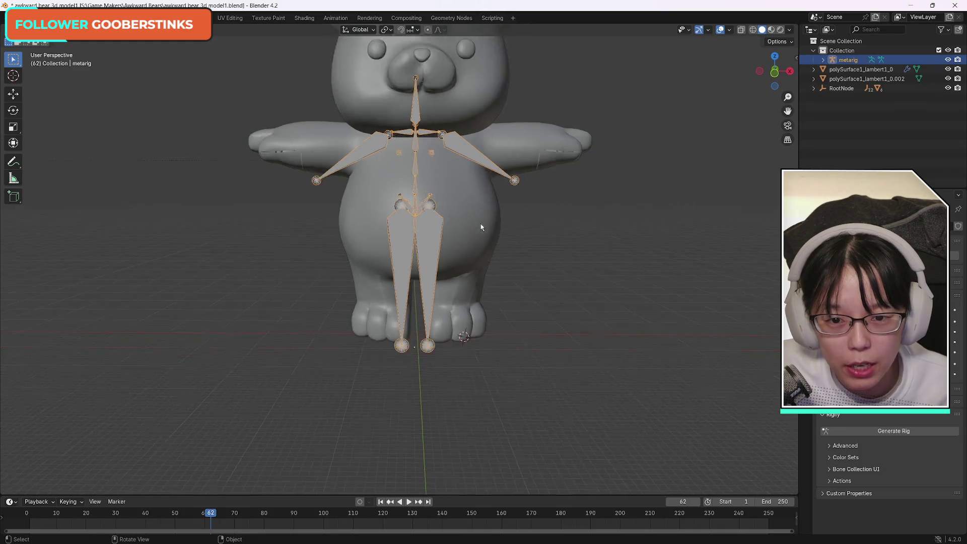
pyautogui.scroll(5, 481, 225)
pyautogui.scroll(-2, 481, 225)
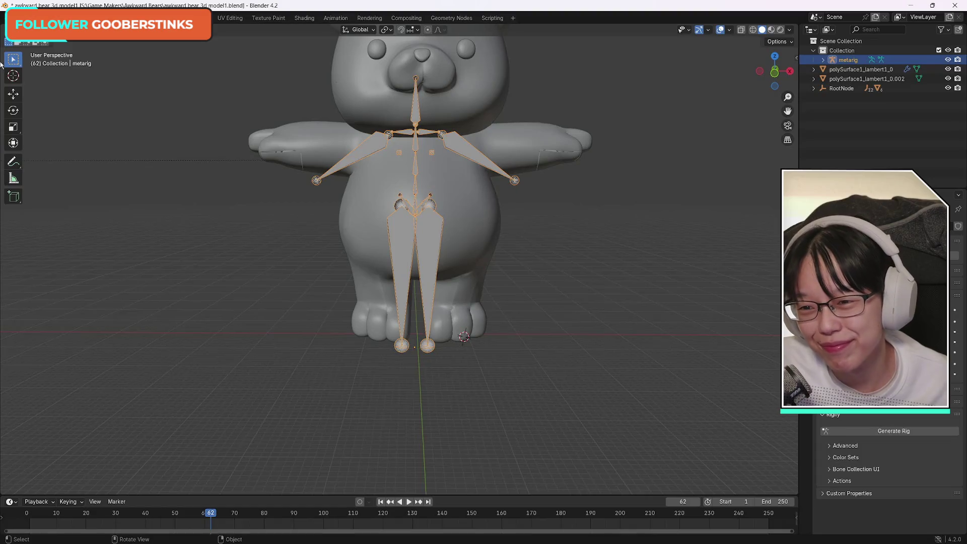
pyautogui.click(14, 78)
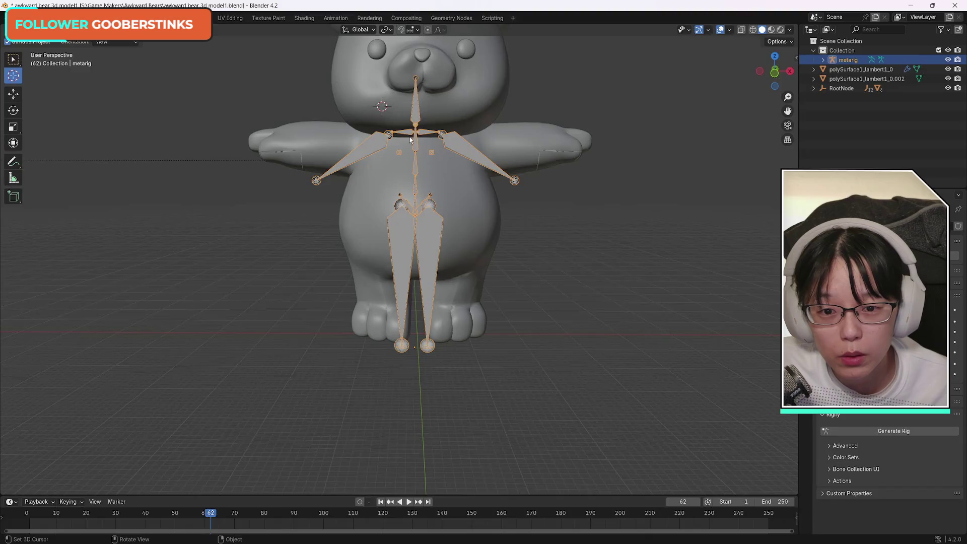
pyautogui.click(414, 153)
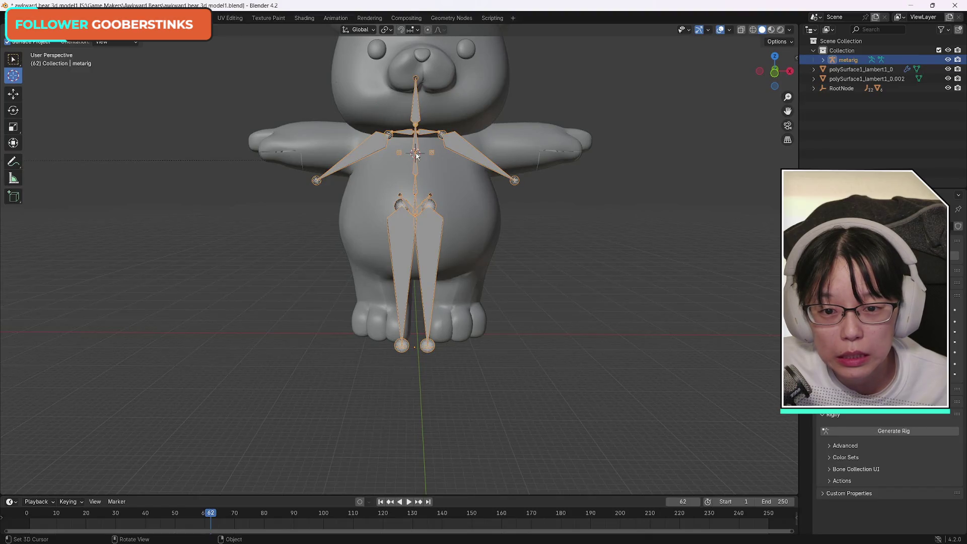
# Step: Try tilting the metarig toward the viewer, then undo the rotation
pyautogui.click(13, 60)
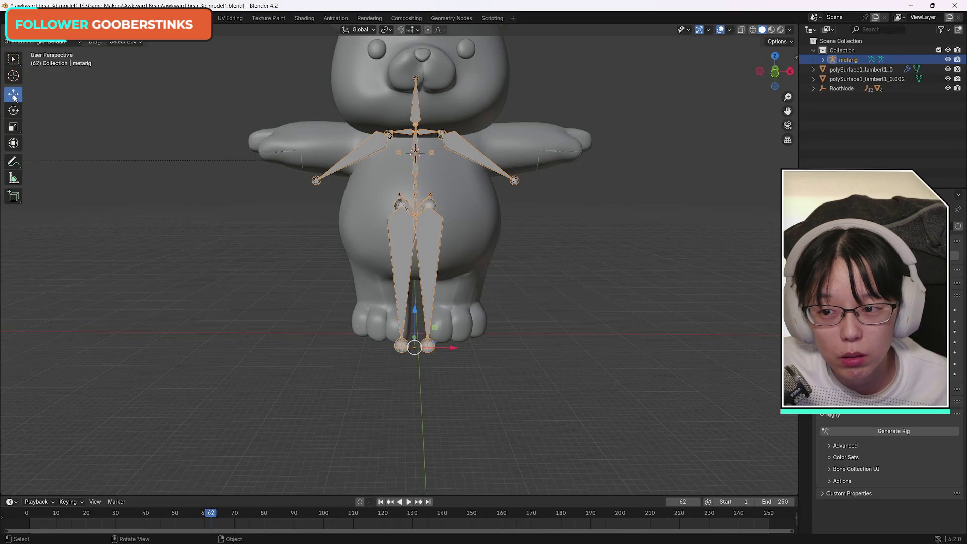
pyautogui.click(15, 112)
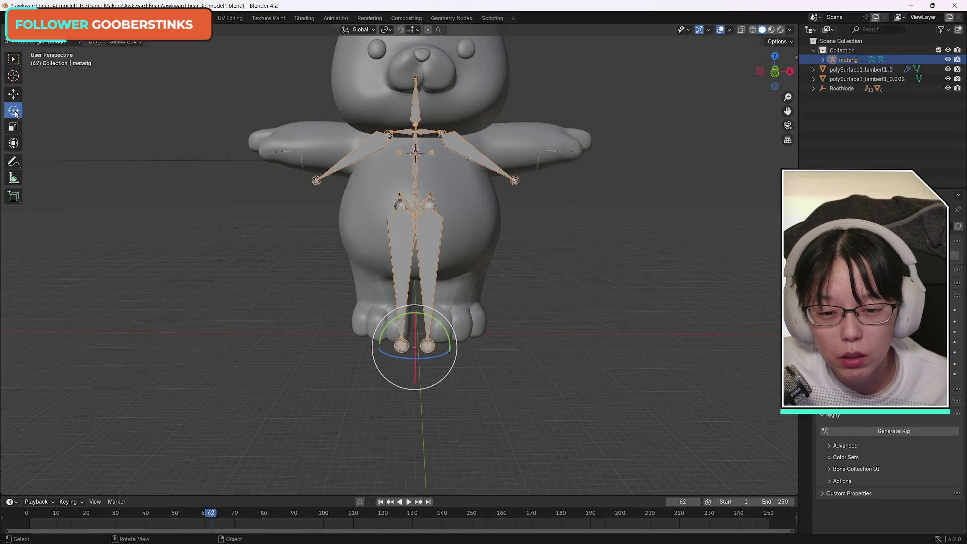
pyautogui.moveTo(461, 362)
pyautogui.mouseDown()
pyautogui.moveTo(471, 368)
pyautogui.moveTo(476, 358)
pyautogui.mouseUp()
pyautogui.hotkey('ctrl', 'z')
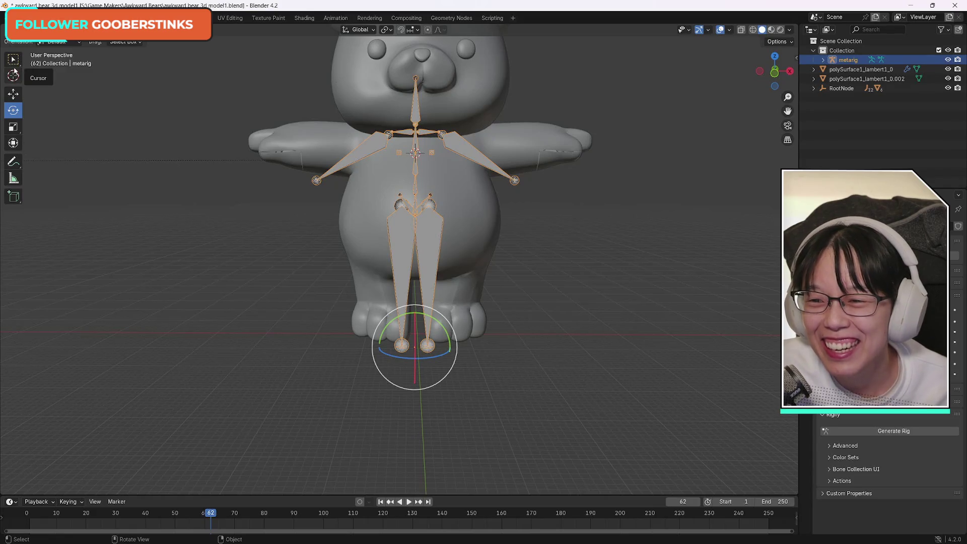
# Step: Reselect the metarig and enter Edit Mode on its bones
pyautogui.click(14, 60)
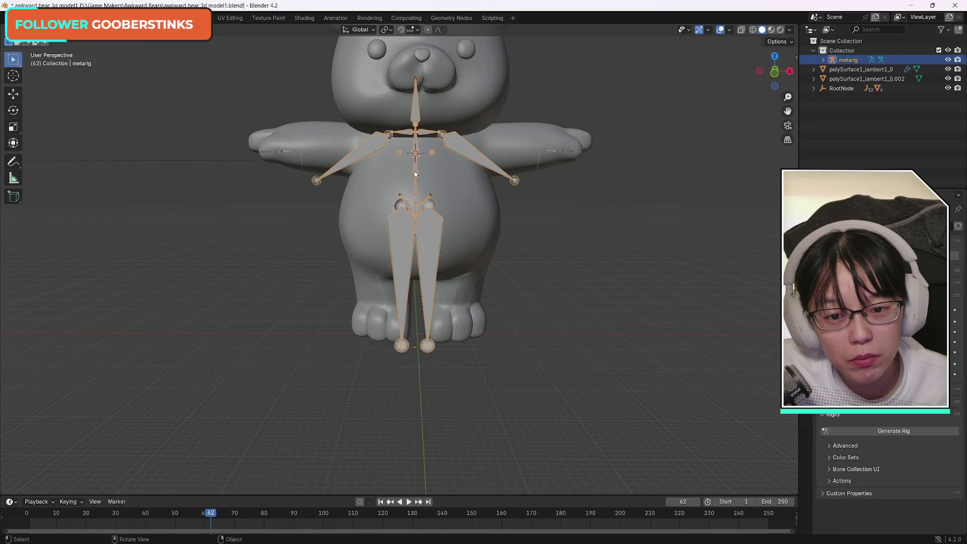
pyautogui.click(521, 197)
pyautogui.click(416, 171)
pyautogui.click(13, 76)
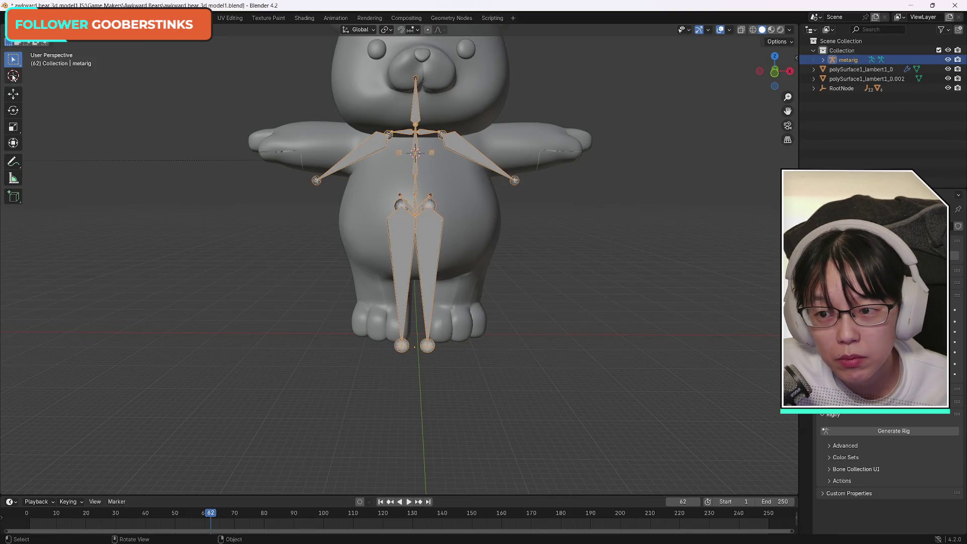
pyautogui.press('Tab')
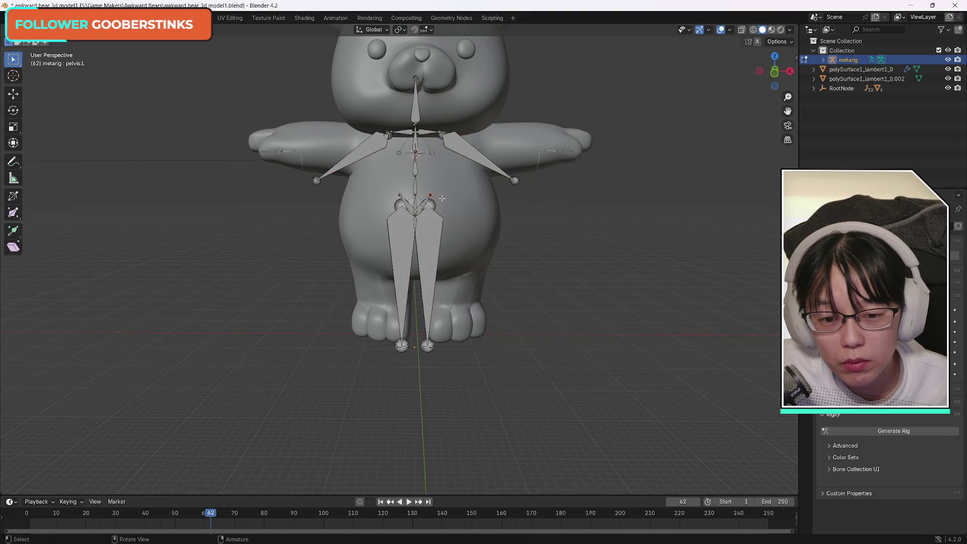
pyautogui.click(422, 205)
pyautogui.click(418, 208)
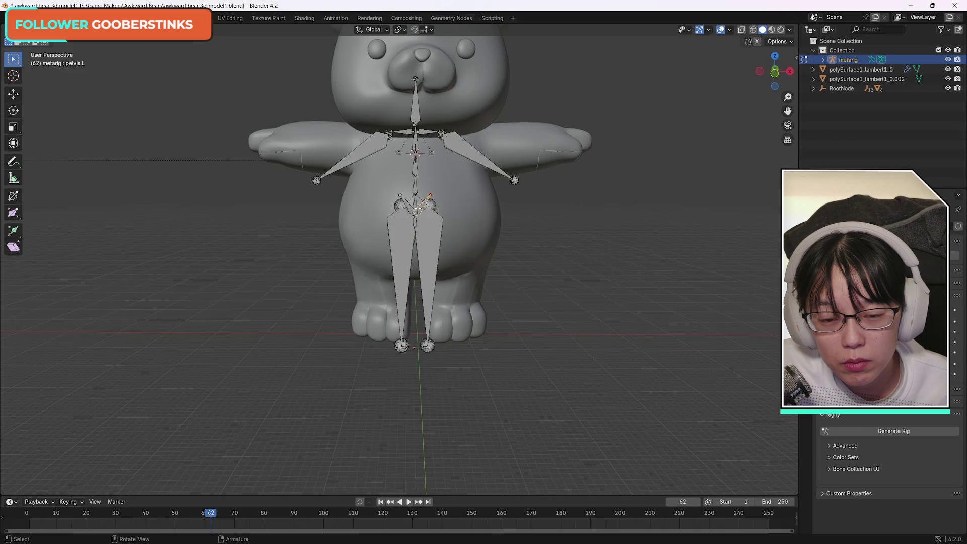
pyautogui.click(430, 195)
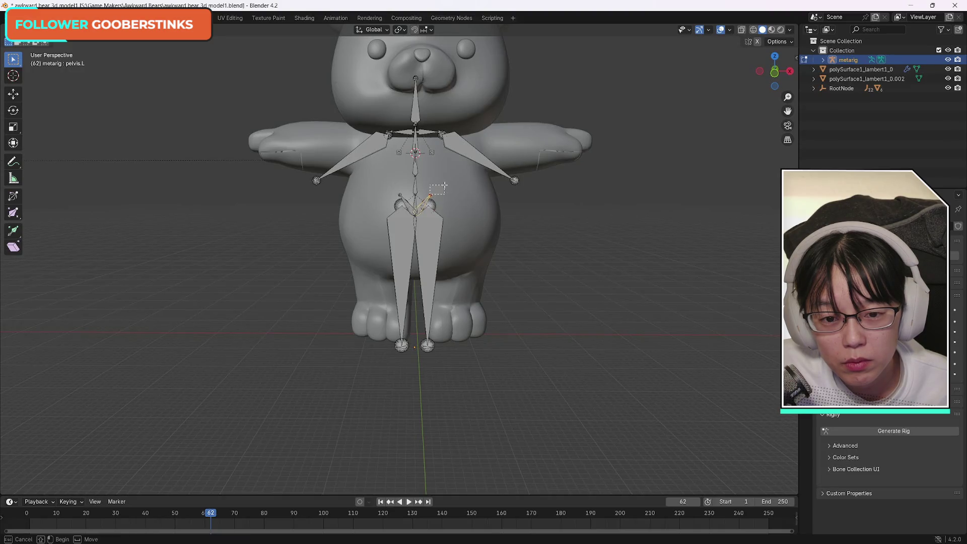
pyautogui.click(421, 206)
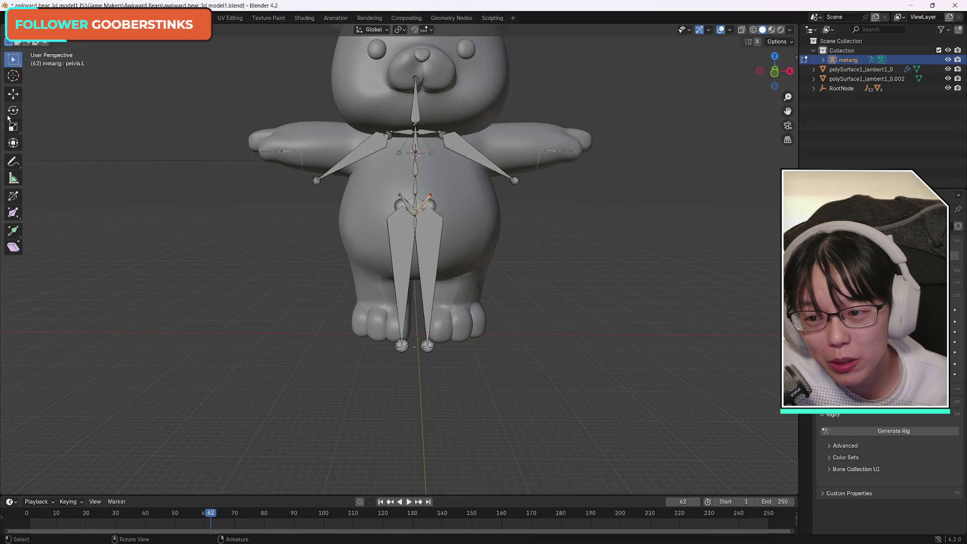
pyautogui.click(13, 126)
pyautogui.moveTo(445, 187); pyautogui.dragTo(474, 167)
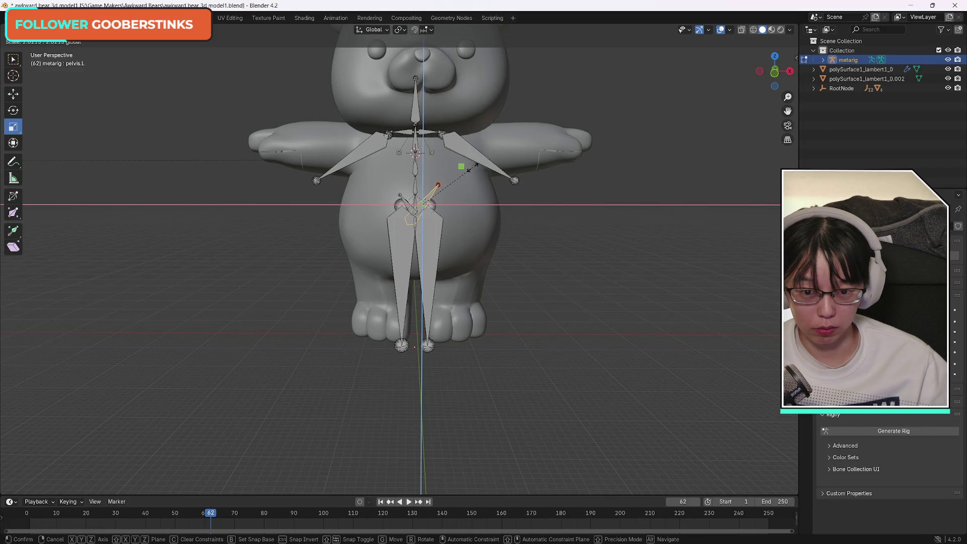
pyautogui.rightClick(476, 171)
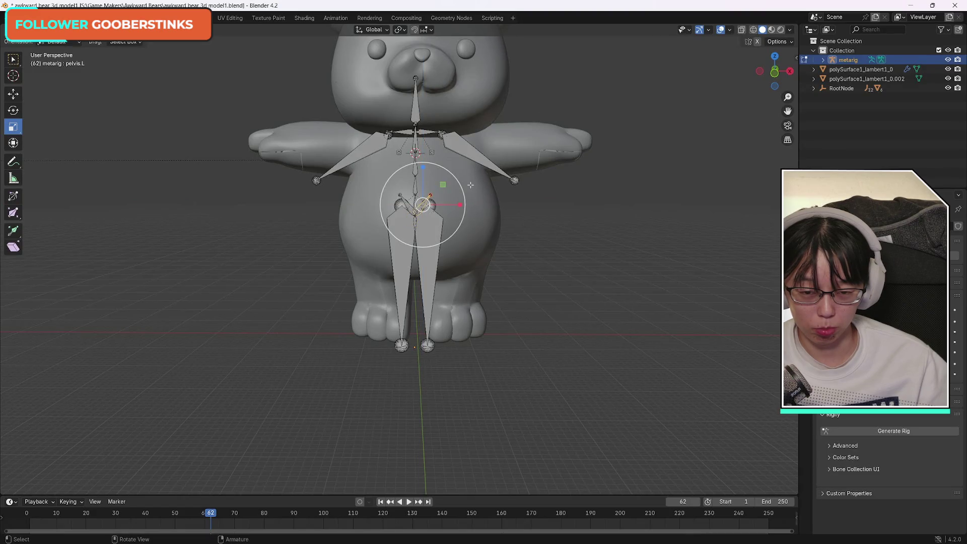
pyautogui.click(54, 43)
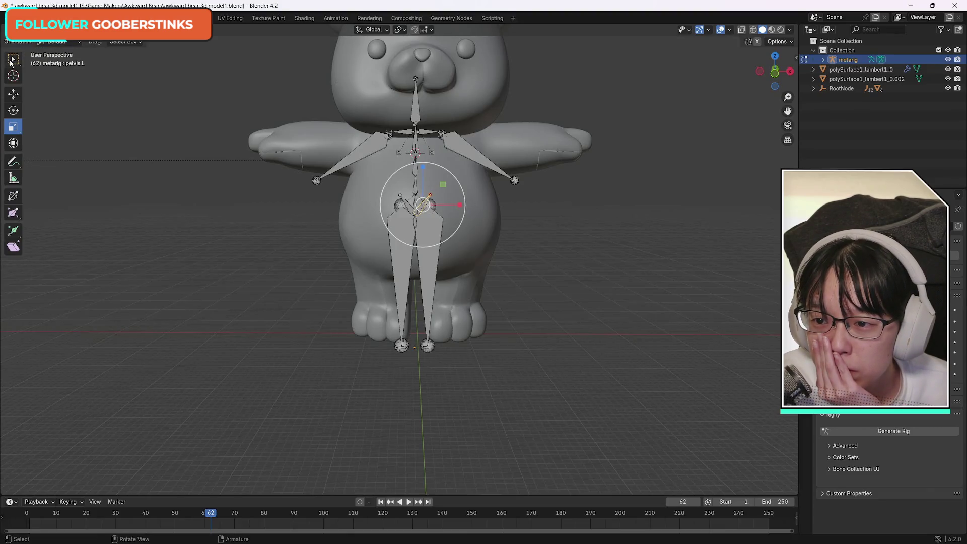
pyautogui.click(14, 60)
pyautogui.click(433, 206)
pyautogui.moveTo(435, 206)
pyautogui.mouseDown()
pyautogui.moveTo(461, 206)
pyautogui.moveTo(453, 209)
pyautogui.mouseUp()
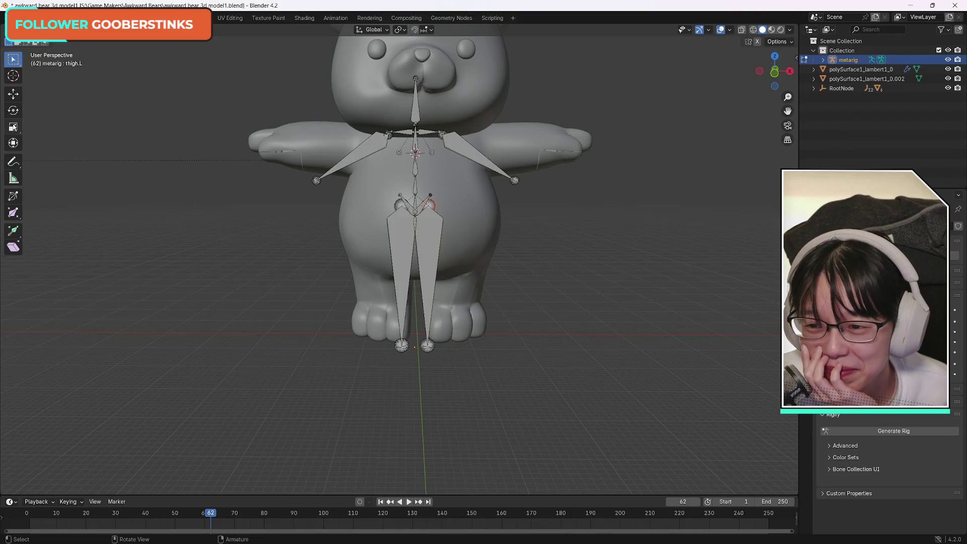
pyautogui.click(13, 94)
# Step: Move thigh.L and thigh.R apart along X so each runs inside one of the bear's legs
pyautogui.moveTo(428, 206); pyautogui.dragTo(440, 206)
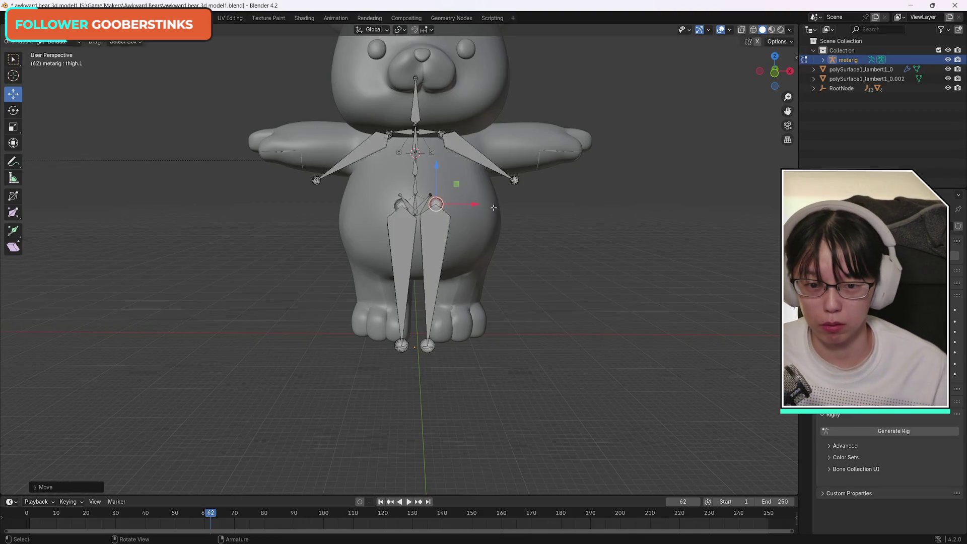
pyautogui.hotkey('ctrl', 'z')
pyautogui.click(435, 231)
pyautogui.moveTo(450, 257)
pyautogui.mouseDown()
pyautogui.moveTo(478, 257)
pyautogui.moveTo(416, 277)
pyautogui.mouseUp()
pyautogui.click(400, 226)
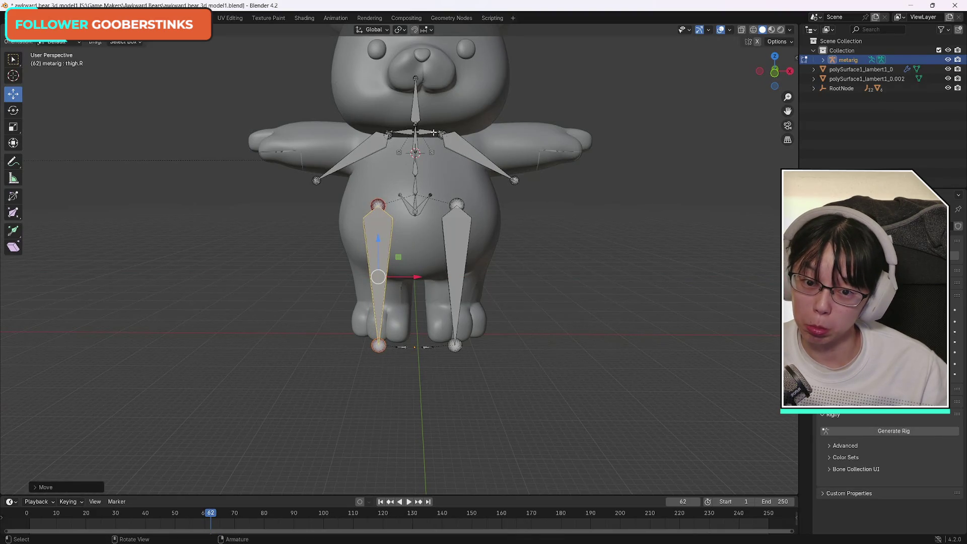
pyautogui.click(464, 149)
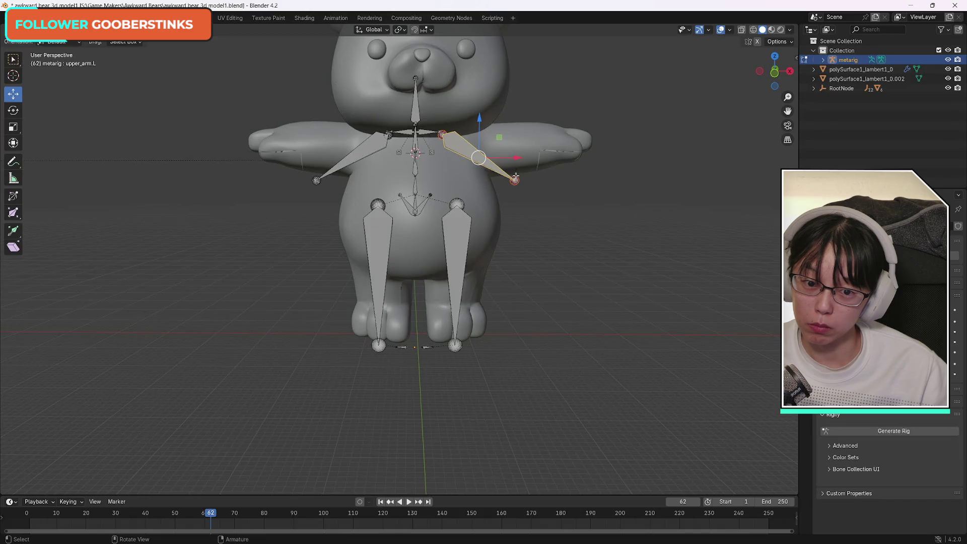
# Step: Slide upper_arm.L to the right and rotate it level with the bear's arm
pyautogui.click(13, 110)
pyautogui.moveTo(525, 162); pyautogui.dragTo(498, 123)
pyautogui.rightClick(529, 156)
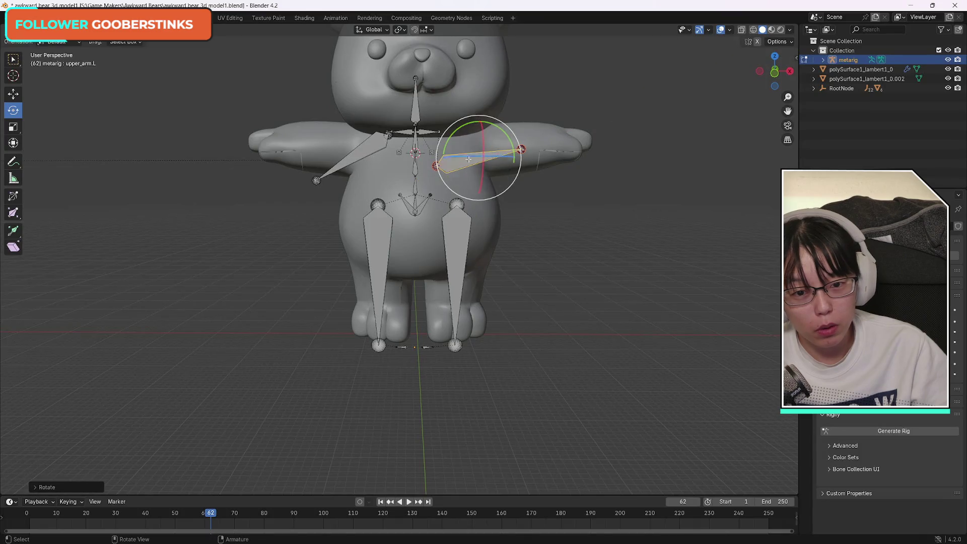
pyautogui.click(13, 96)
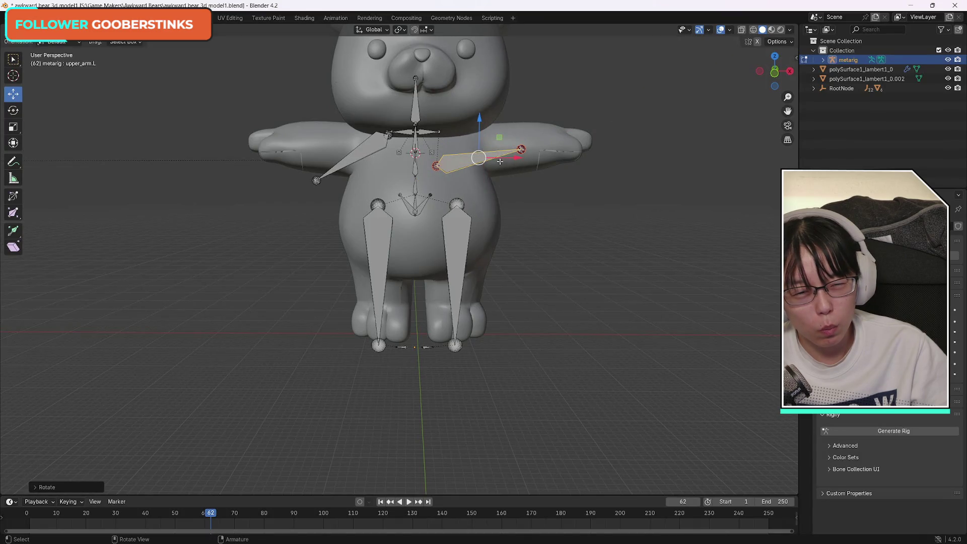
pyautogui.moveTo(518, 158); pyautogui.dragTo(553, 157)
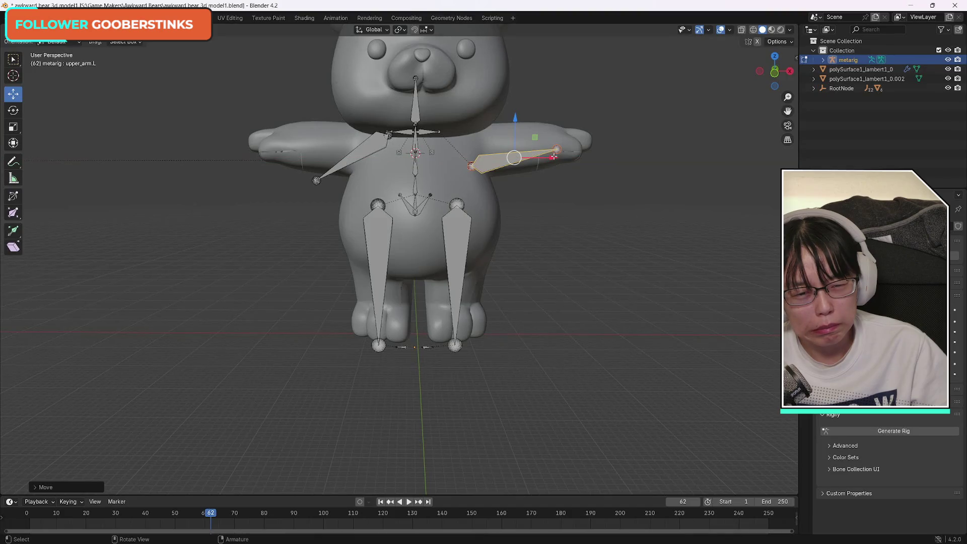
pyautogui.click(14, 111)
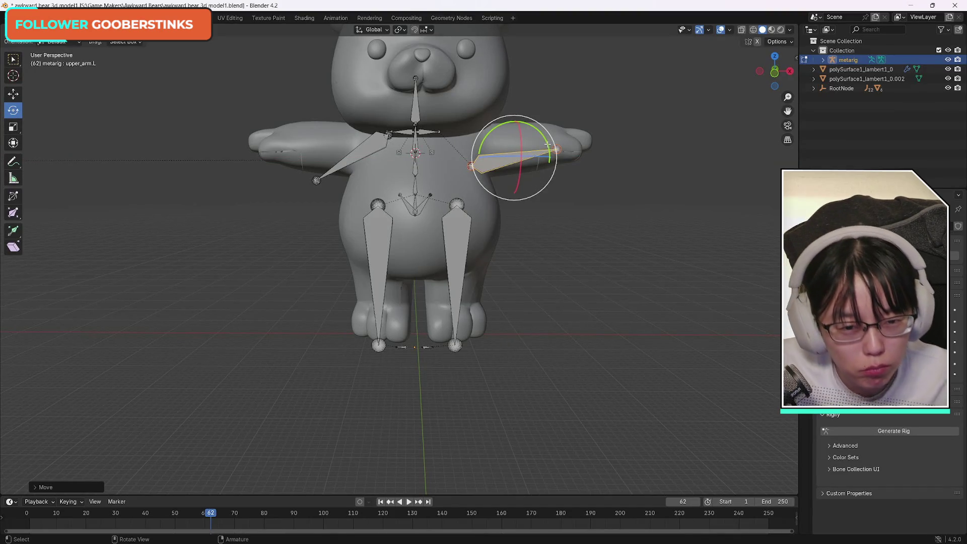
pyautogui.moveTo(548, 145); pyautogui.dragTo(549, 146)
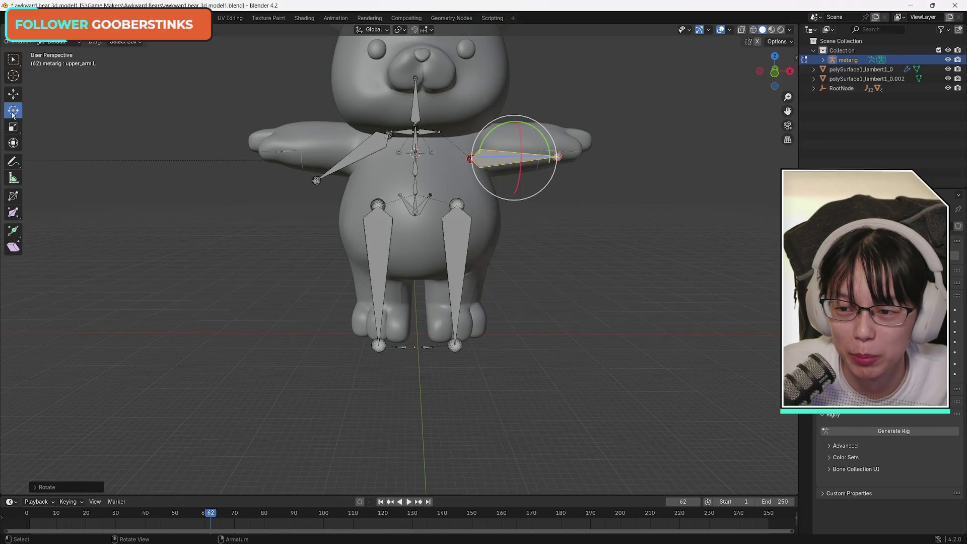
# Step: Raise upper_arm.L into the arm and fine-tune its position along X and Z
pyautogui.click(13, 127)
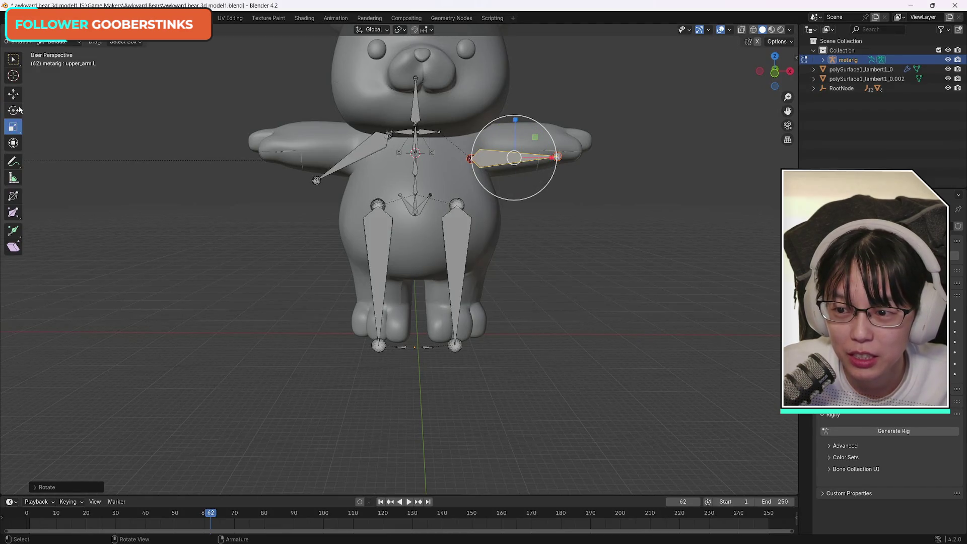
pyautogui.click(15, 112)
pyautogui.click(20, 95)
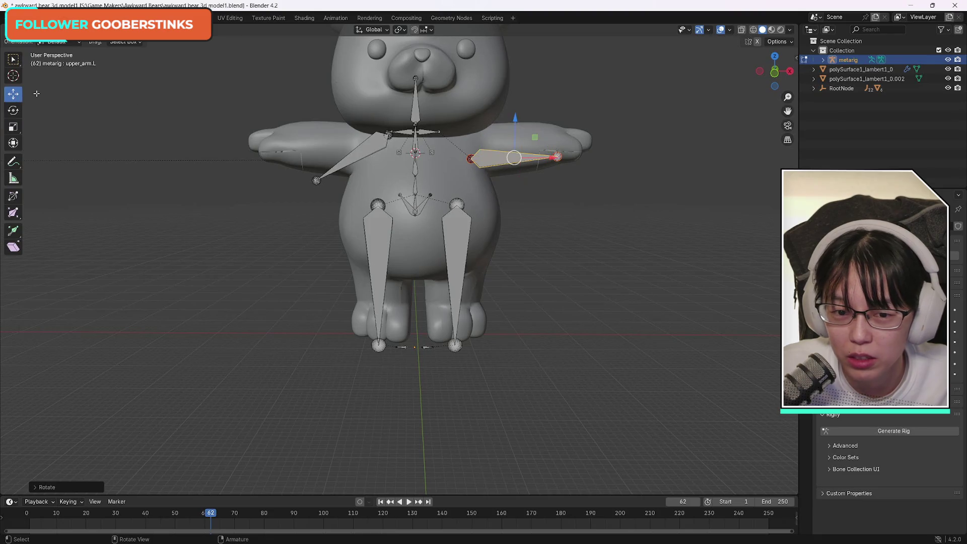
pyautogui.moveTo(515, 117)
pyautogui.mouseDown()
pyautogui.moveTo(512, 101)
pyautogui.moveTo(487, 103)
pyautogui.mouseUp()
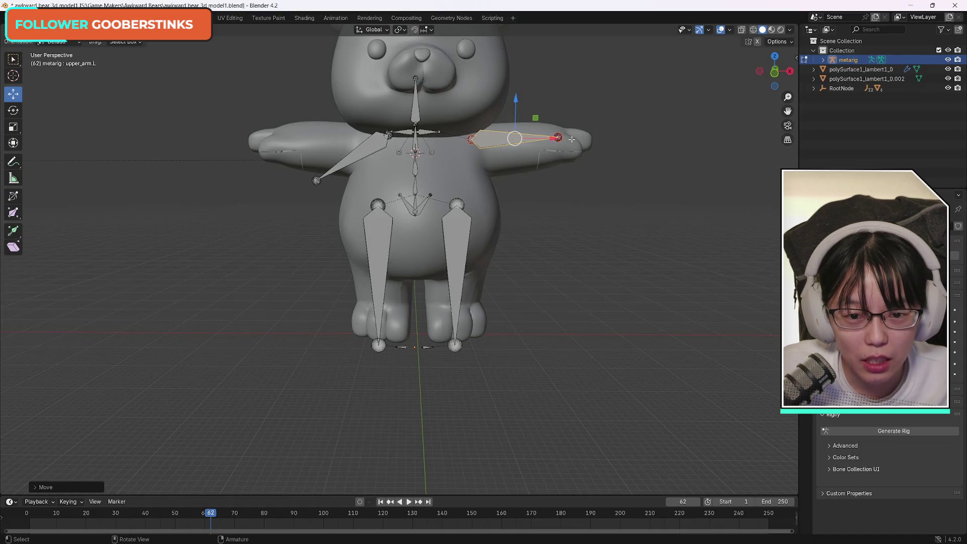
pyautogui.moveTo(553, 139); pyautogui.dragTo(563, 138)
pyautogui.moveTo(524, 98); pyautogui.dragTo(527, 104)
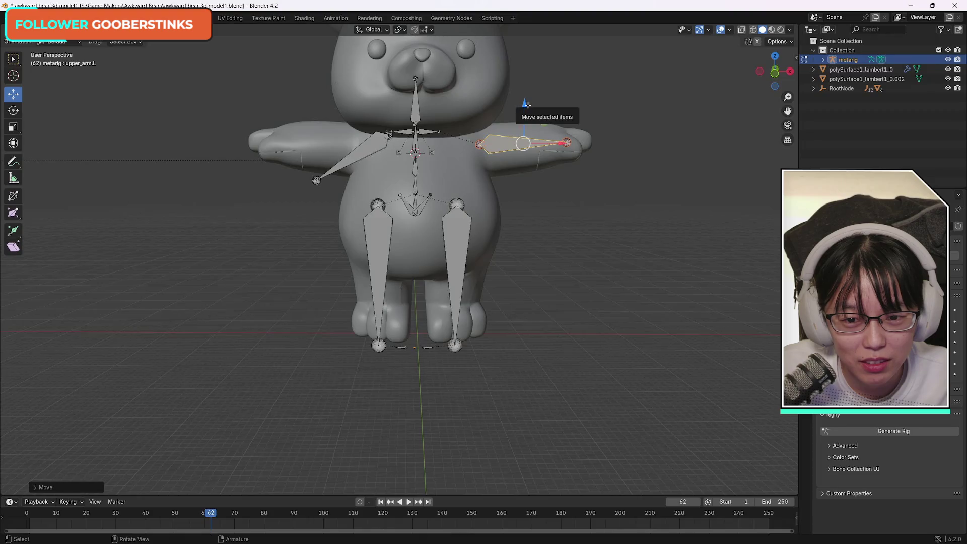
pyautogui.click(358, 156)
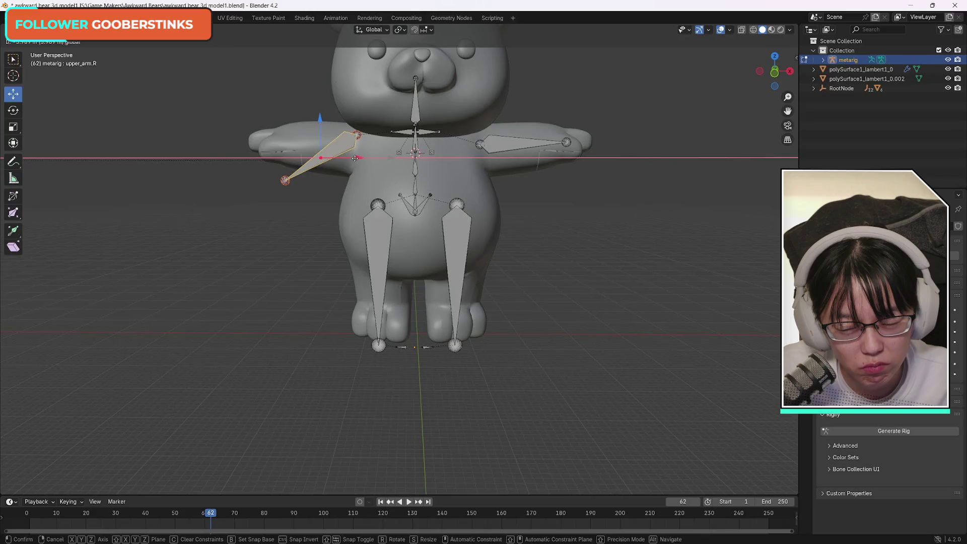
# Step: Rotate upper_arm.R level and raise it along Z to match the left arm bone
pyautogui.click(355, 158)
pyautogui.click(13, 110)
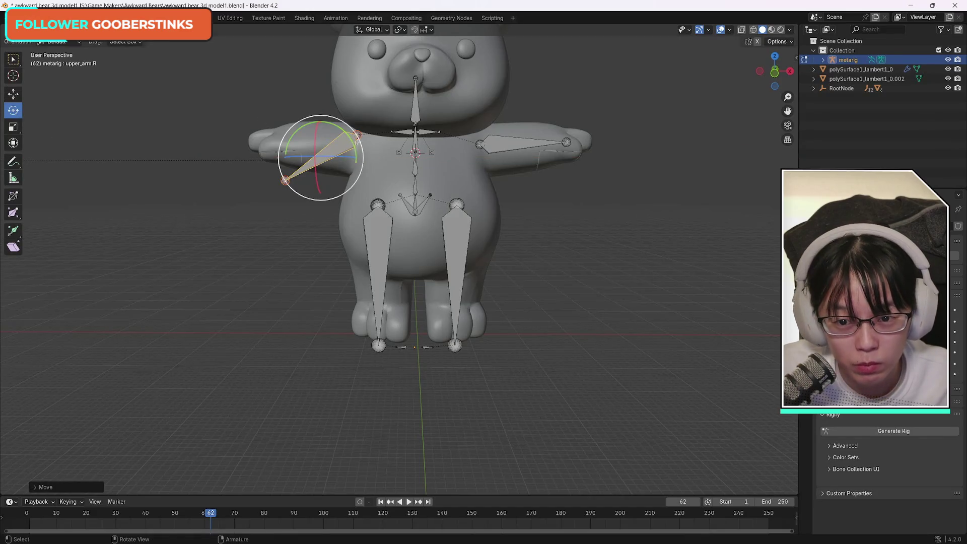
pyautogui.moveTo(353, 146)
pyautogui.mouseDown()
pyautogui.moveTo(366, 160)
pyautogui.moveTo(355, 150)
pyautogui.mouseUp()
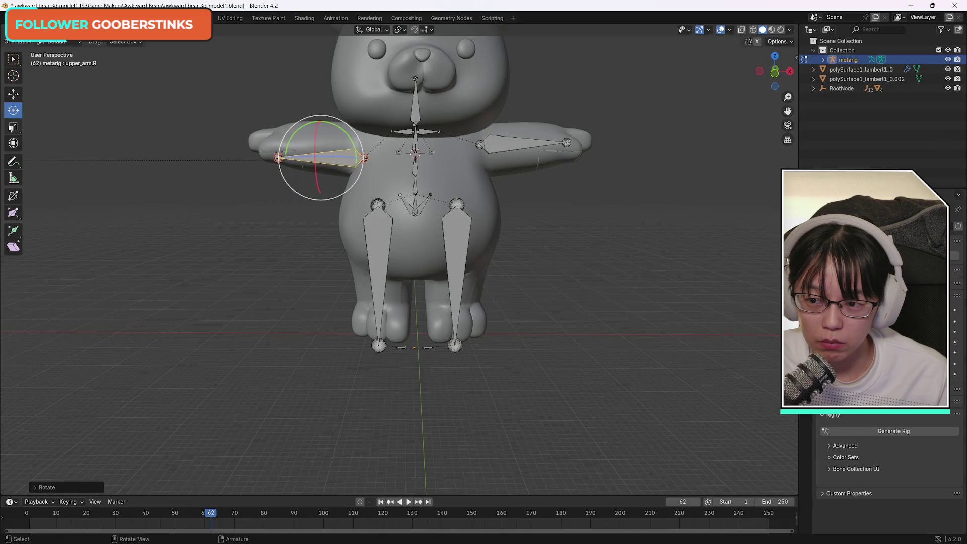
pyautogui.click(14, 95)
pyautogui.moveTo(319, 122); pyautogui.dragTo(323, 103)
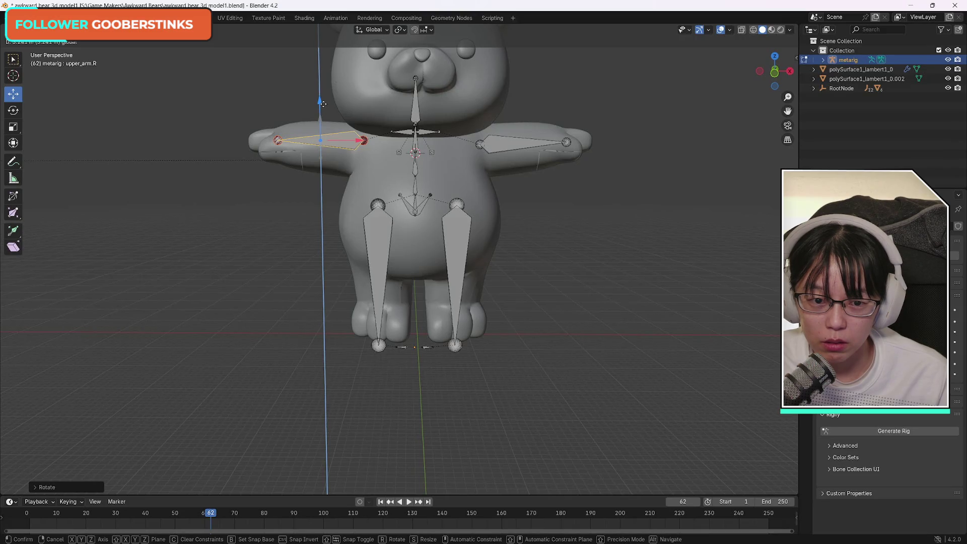
pyautogui.moveTo(323, 104); pyautogui.dragTo(322, 104)
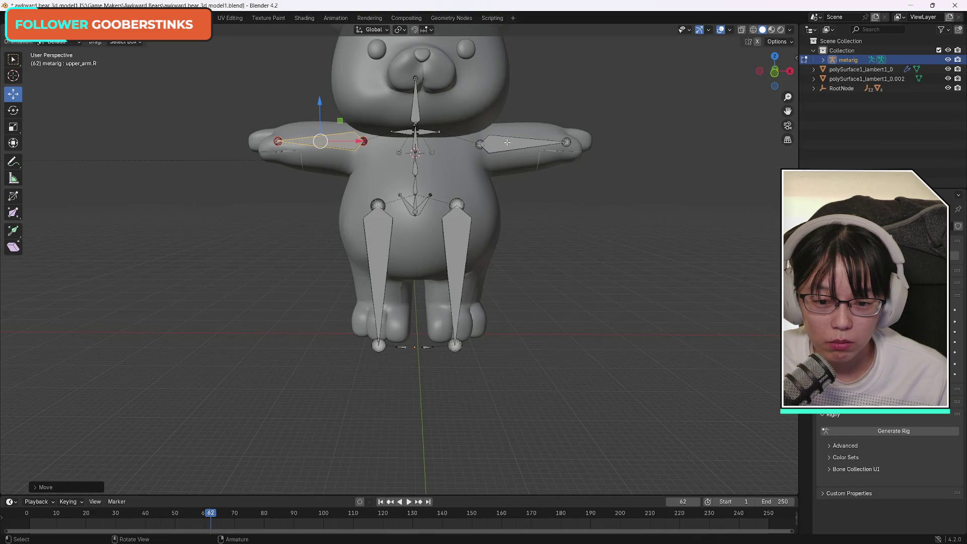
pyautogui.click(427, 348)
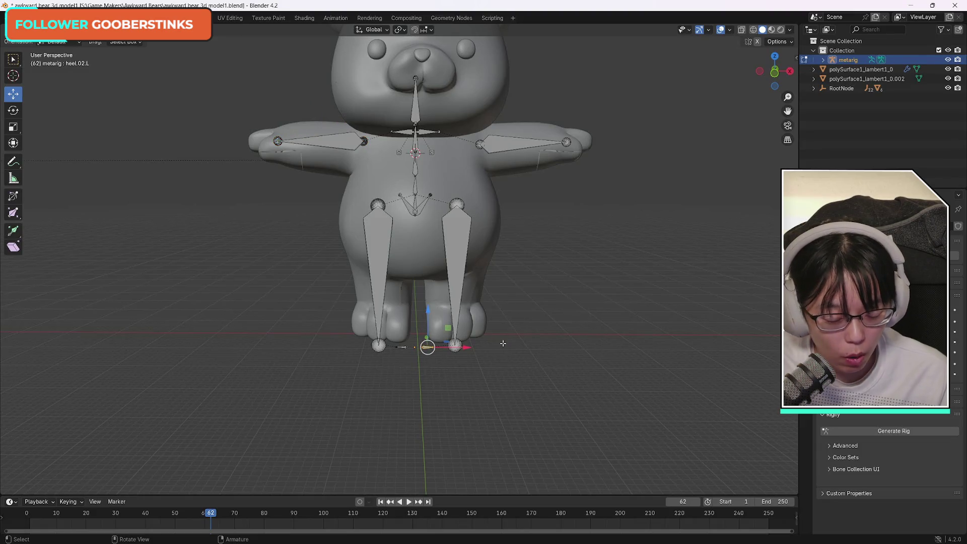
pyautogui.press('x')
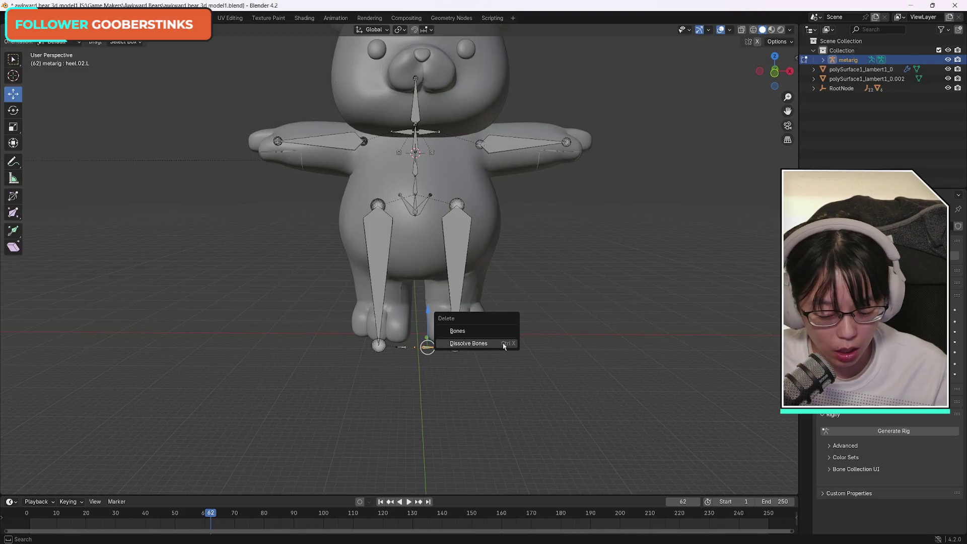
pyautogui.click(502, 342)
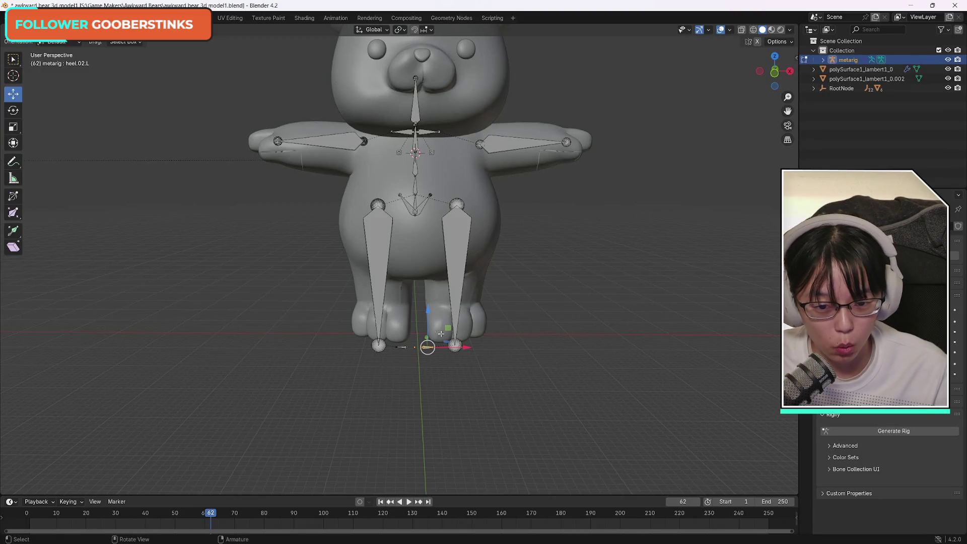
pyautogui.press('x')
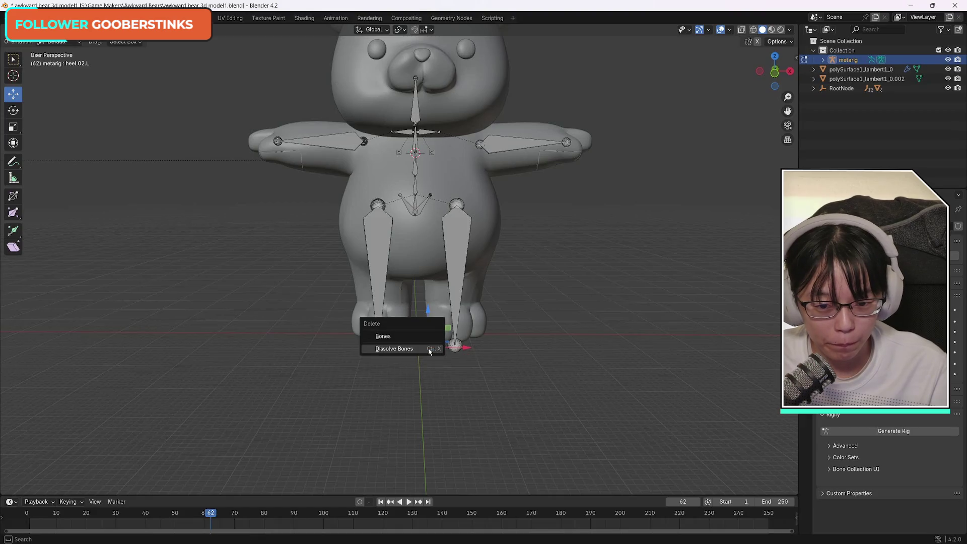
pyautogui.click(428, 349)
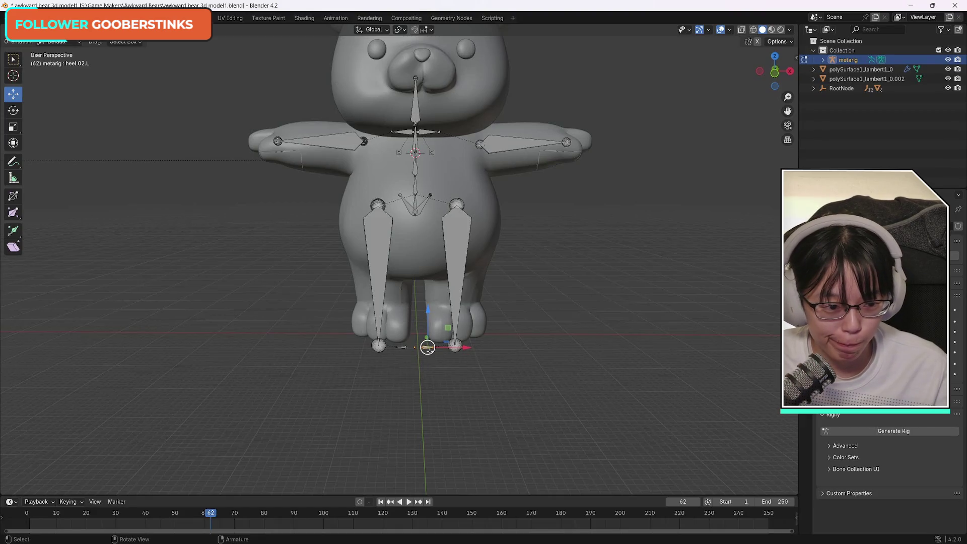
pyautogui.hotkey('shift', 'n')
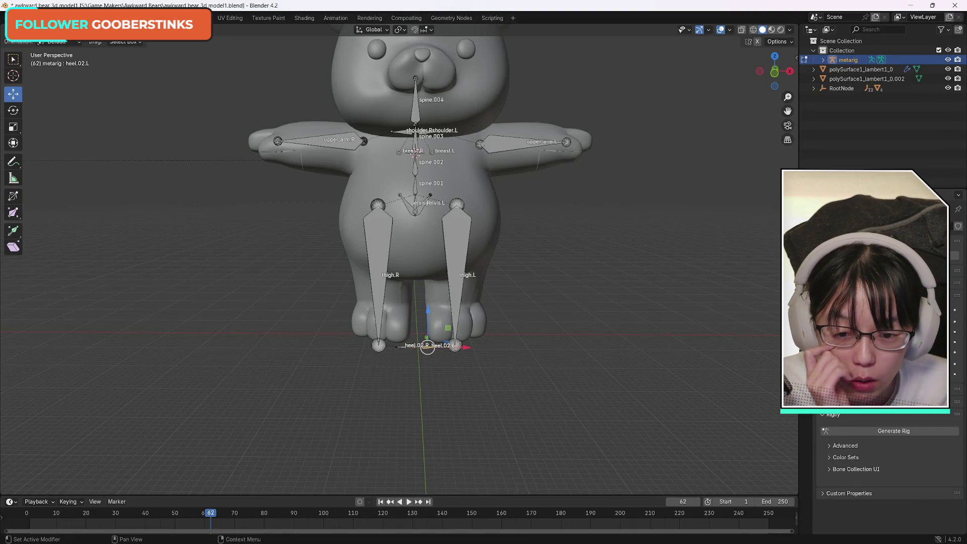
pyautogui.click(836, 302)
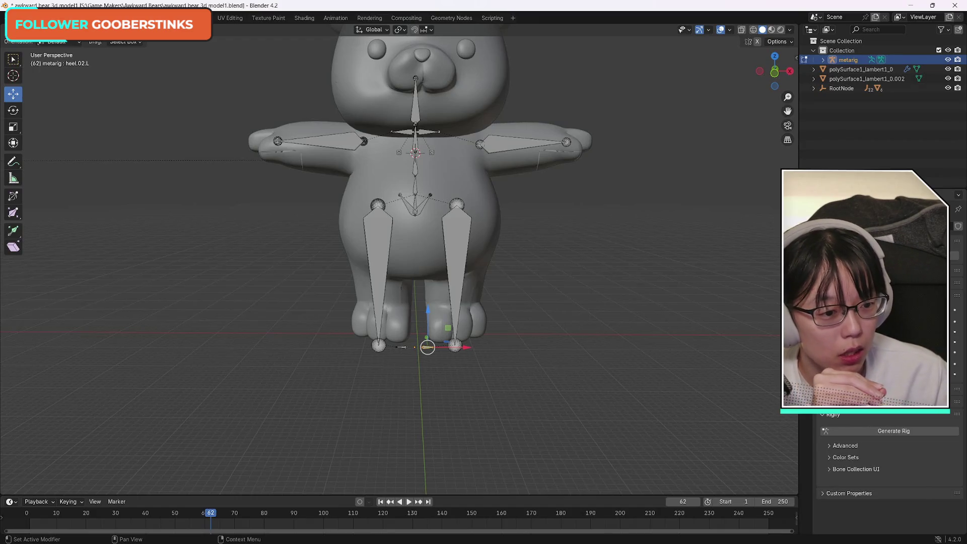
pyautogui.scroll(5, 889, 473)
pyautogui.scroll(-3, 889, 473)
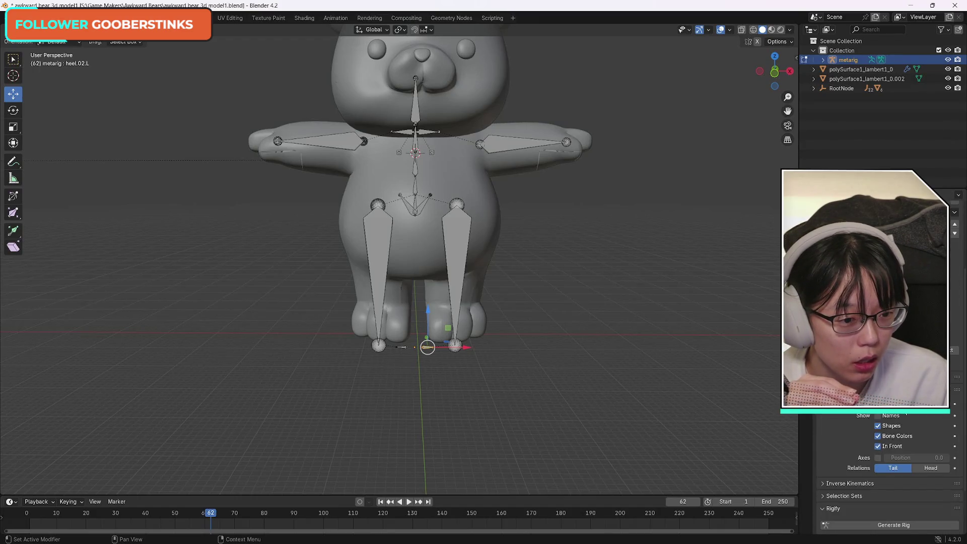
pyautogui.scroll(3, 889, 473)
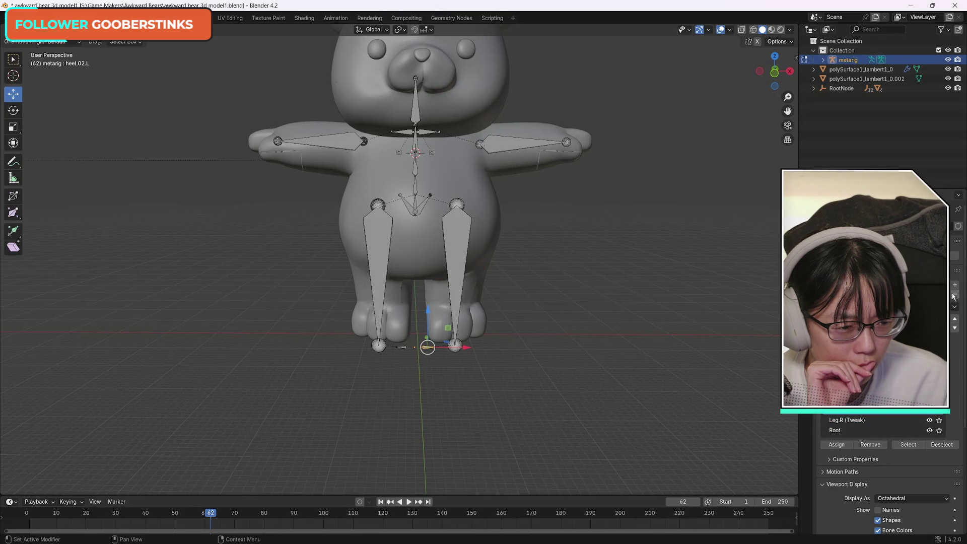
pyautogui.click(954, 319)
pyautogui.click(954, 329)
pyautogui.click(954, 329)
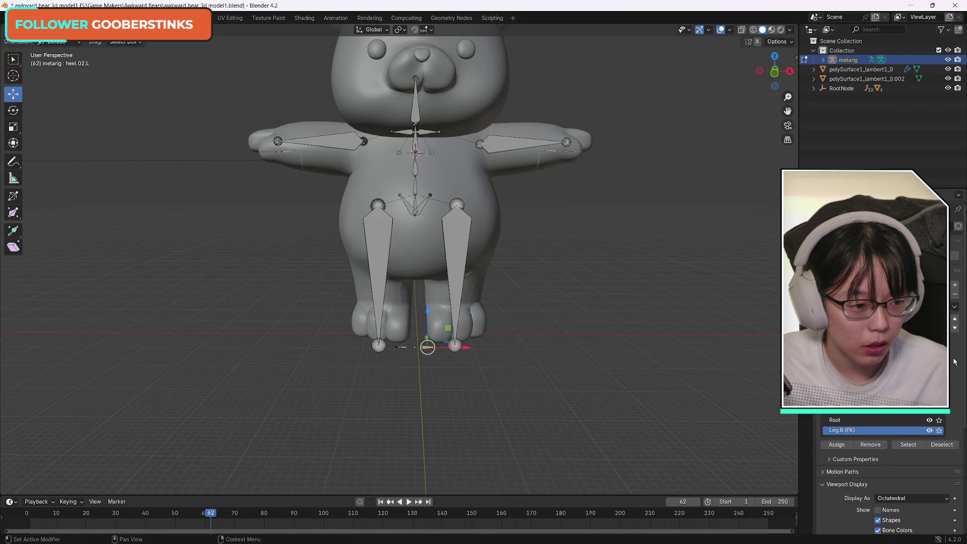
pyautogui.hotkey('ctrl', 'z')
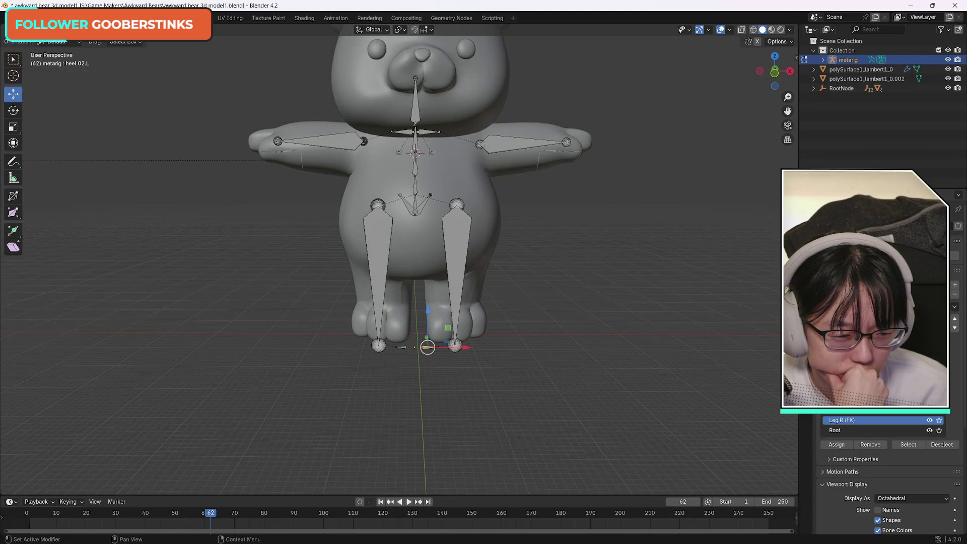
pyautogui.hotkey('ctrl', 'z')
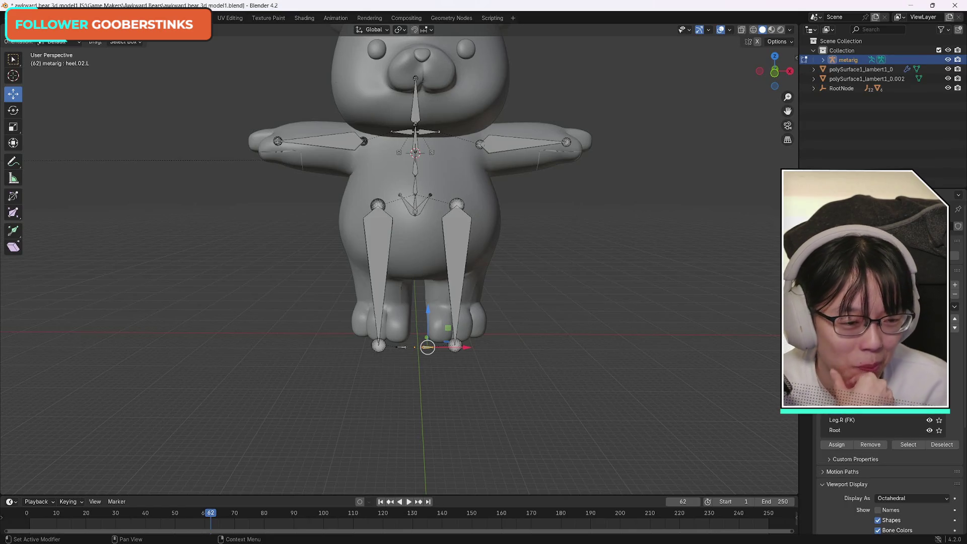
pyautogui.scroll(-5, 889, 463)
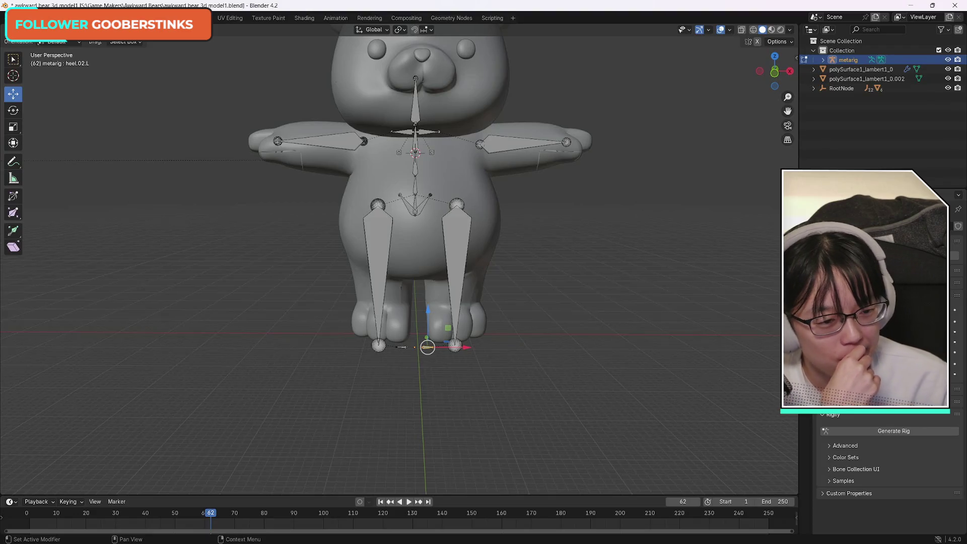
pyautogui.scroll(5, 889, 453)
pyautogui.scroll(-5, 889, 464)
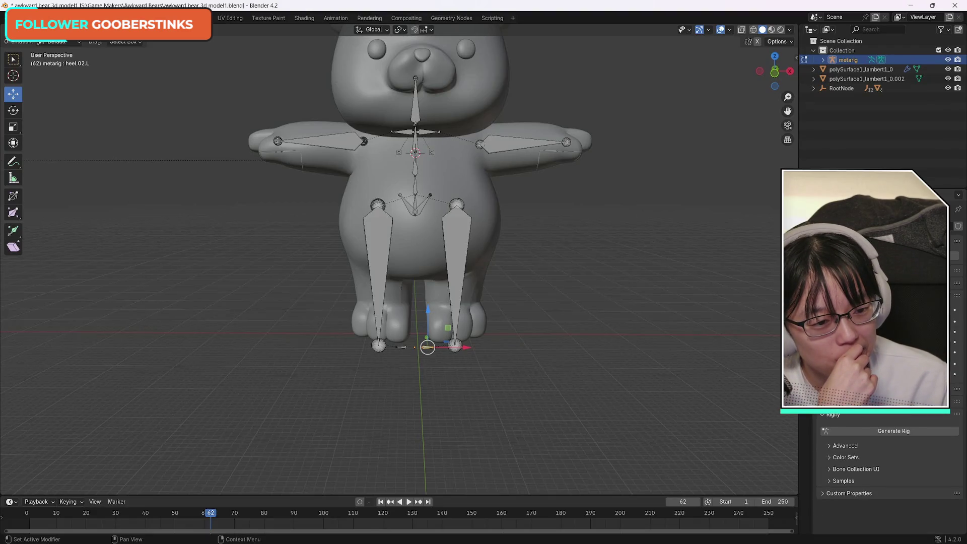
pyautogui.scroll(-4, 889, 453)
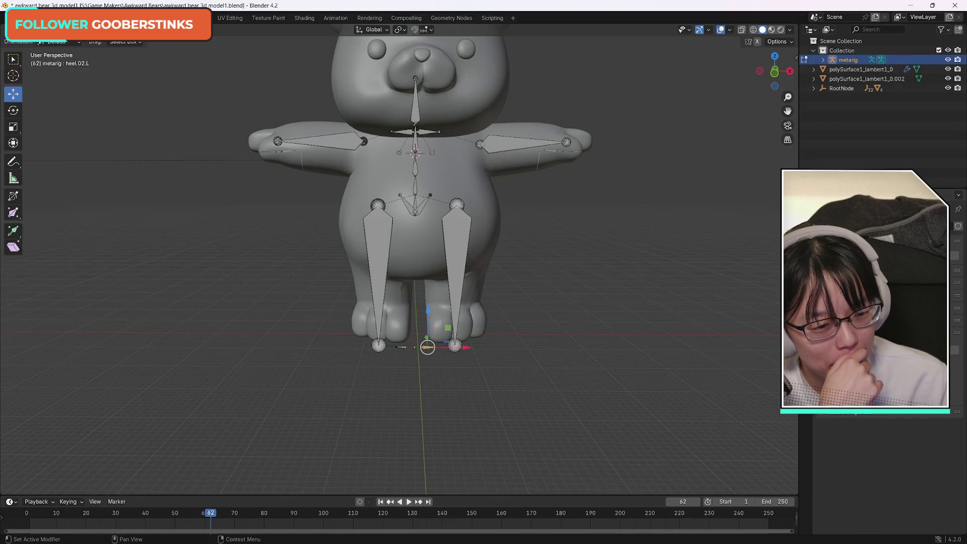
pyautogui.scroll(3, 889, 443)
pyautogui.scroll(-3, 889, 443)
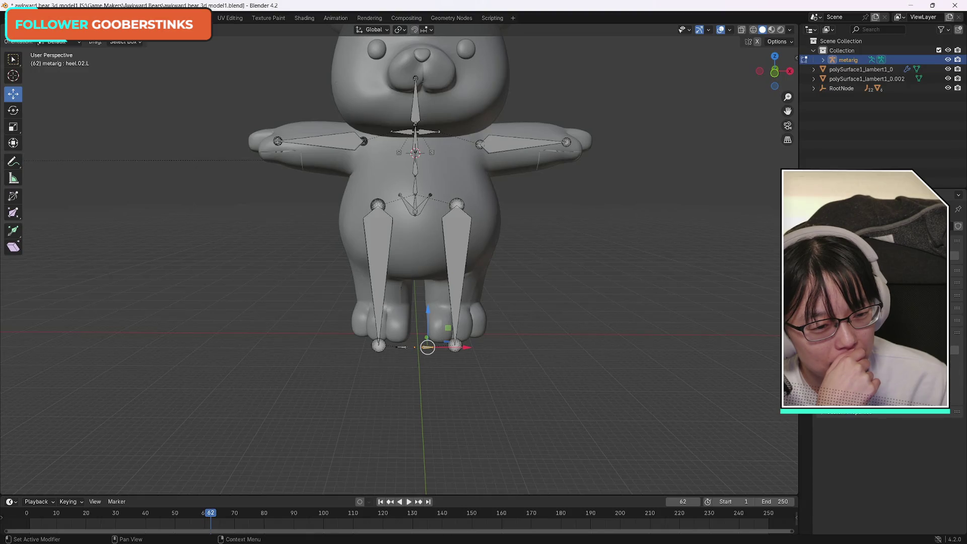
pyautogui.click(823, 414)
pyautogui.click(824, 414)
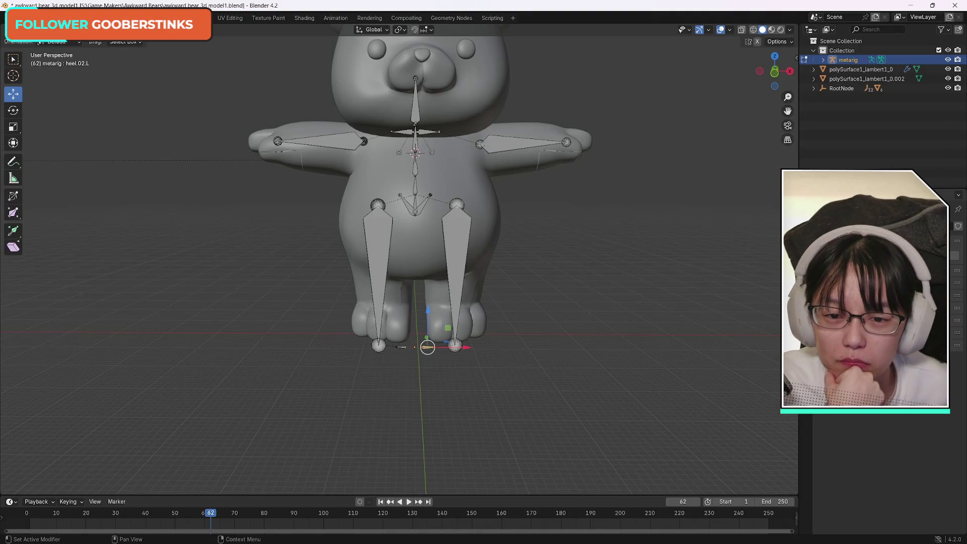
pyautogui.scroll(2, 521, 337)
pyautogui.scroll(-4, 522, 337)
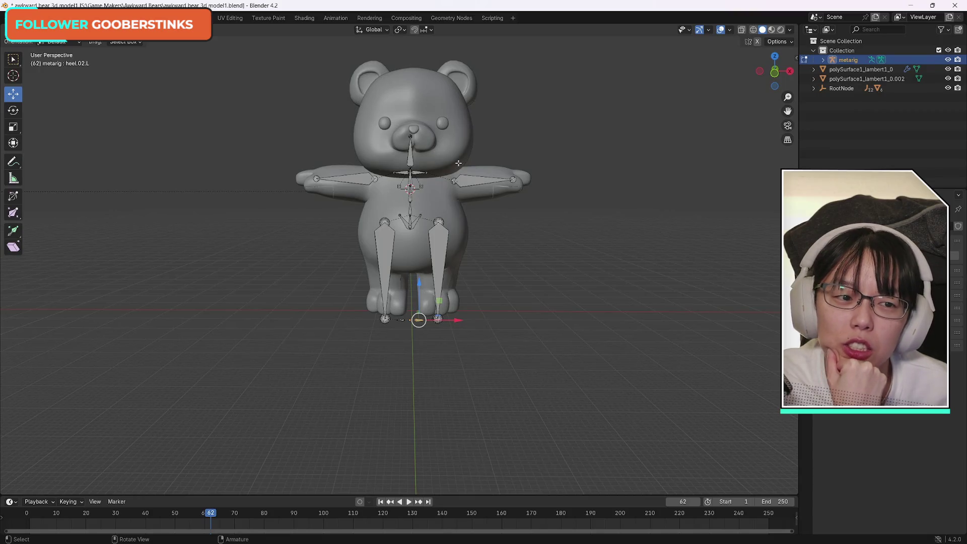
# Step: Switch the metarig from Pose Mode back to Object Mode
pyautogui.click(858, 69)
pyautogui.click(855, 80)
pyautogui.click(846, 90)
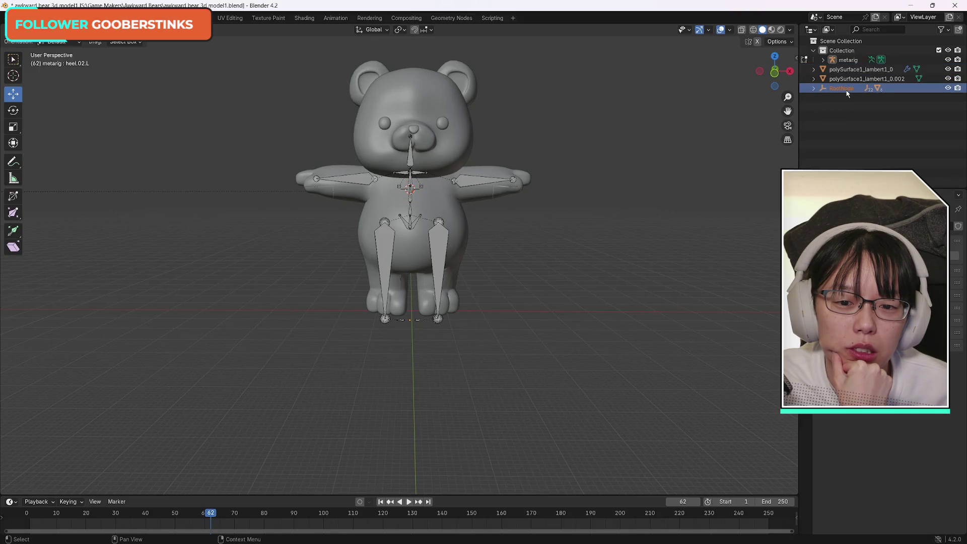
pyautogui.click(22, 29)
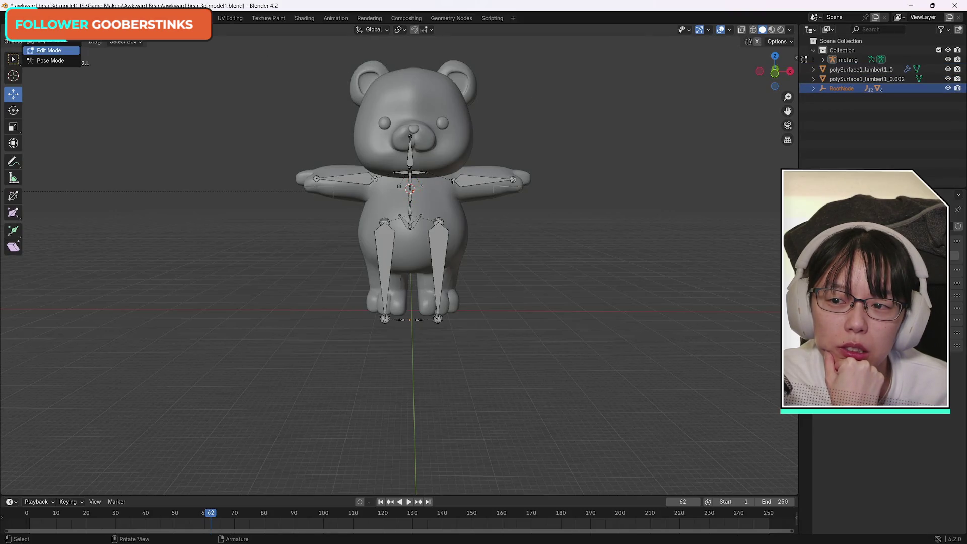
pyautogui.click(45, 45)
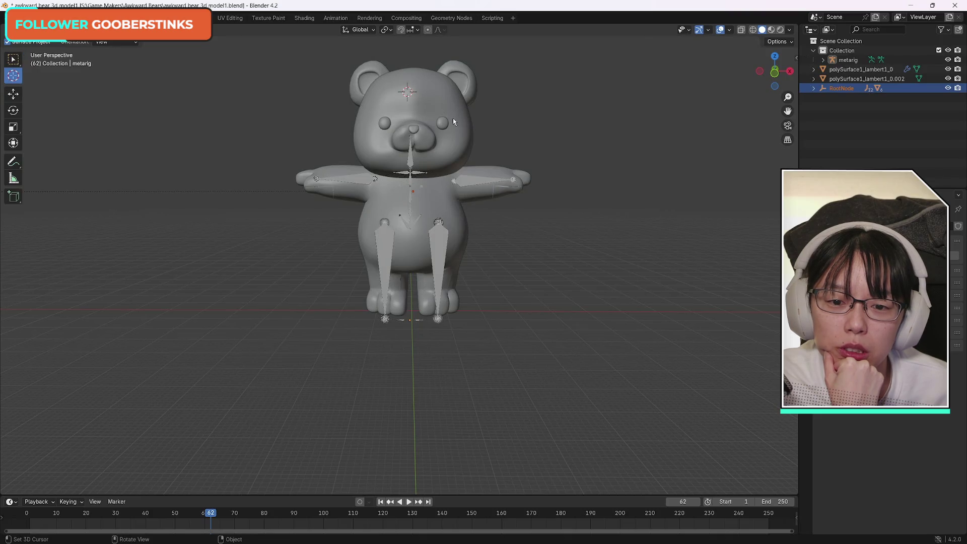
# Step: Select the bear's head mesh and apply Shade Smooth to it
pyautogui.click(13, 59)
pyautogui.click(408, 94)
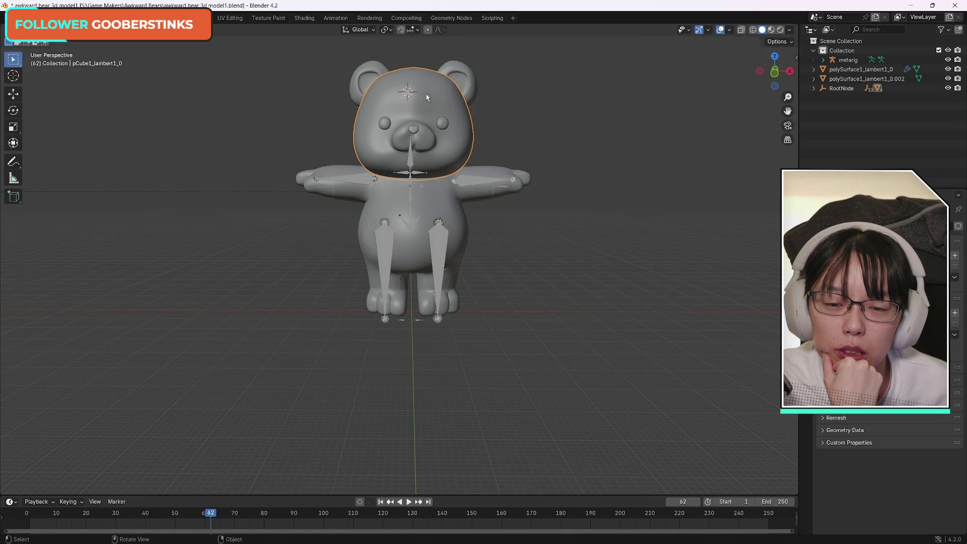
pyautogui.moveTo(316, 51)
pyautogui.mouseDown()
pyautogui.moveTo(501, 144)
pyautogui.moveTo(500, 154)
pyautogui.mouseUp()
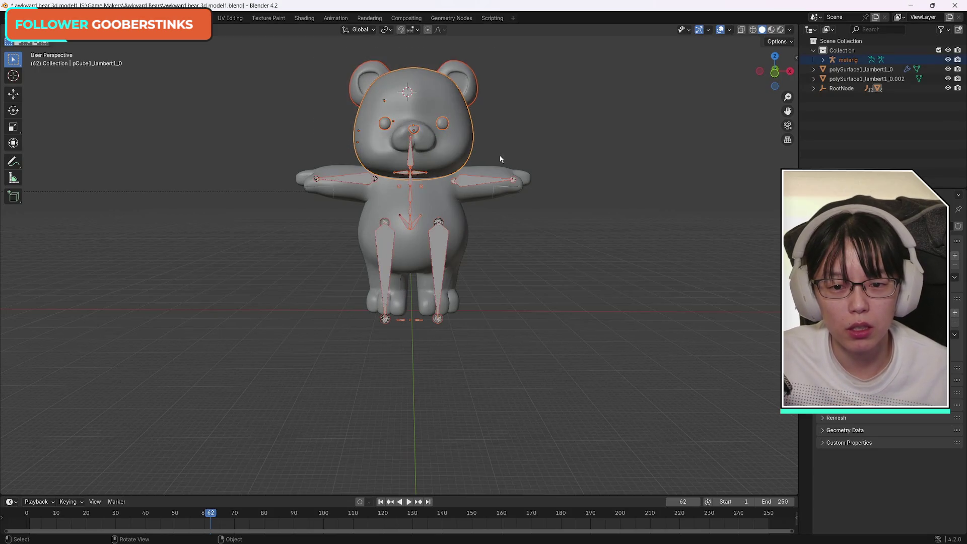
pyautogui.click(515, 134)
pyautogui.moveTo(316, 48)
pyautogui.mouseDown()
pyautogui.moveTo(413, 61)
pyautogui.moveTo(518, 149)
pyautogui.mouseUp()
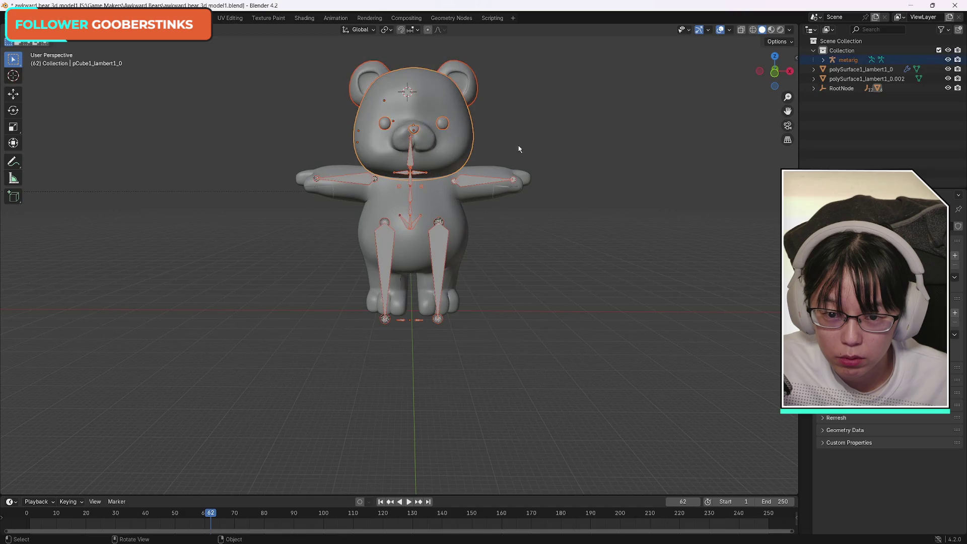
pyautogui.keyDown('alt'); pyautogui.click(468, 189); pyautogui.keyUp('alt')
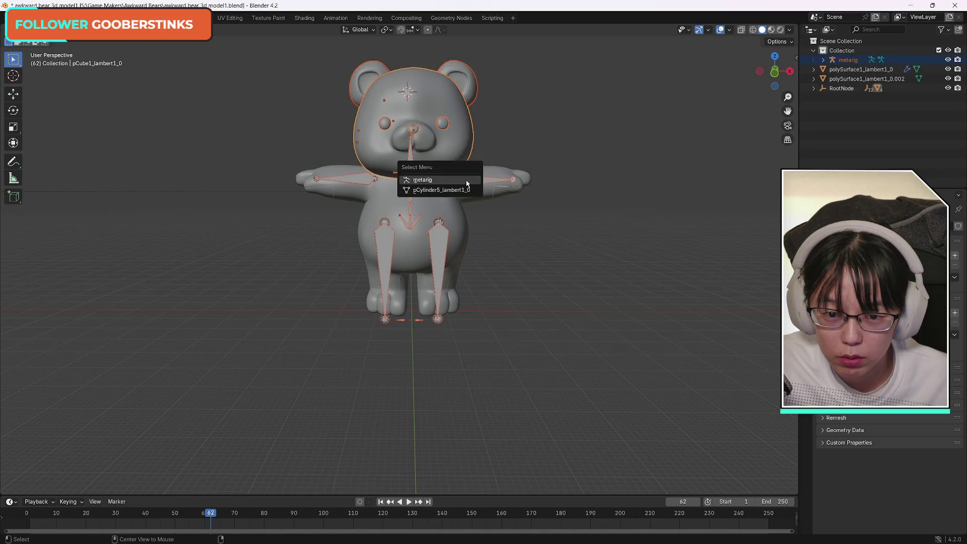
pyautogui.click(436, 182)
pyautogui.moveTo(492, 143); pyautogui.dragTo(339, 61)
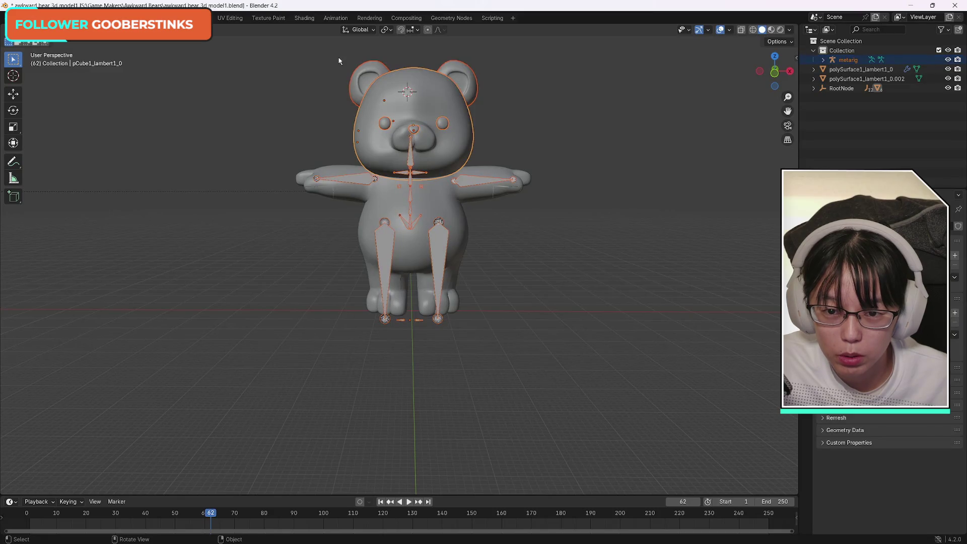
pyautogui.rightClick(462, 183)
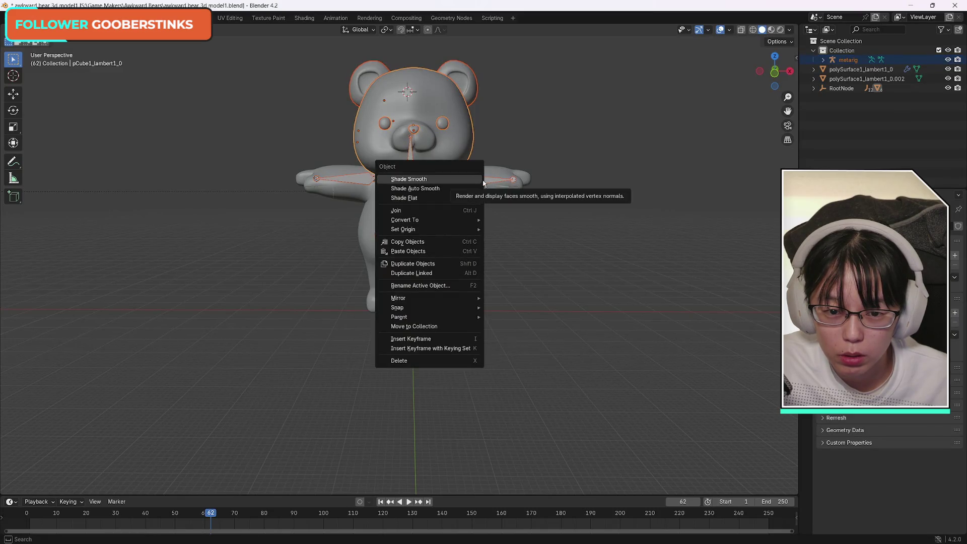
pyautogui.click(484, 183)
pyautogui.keyDown('shift'); pyautogui.click(464, 182); pyautogui.keyUp('shift')
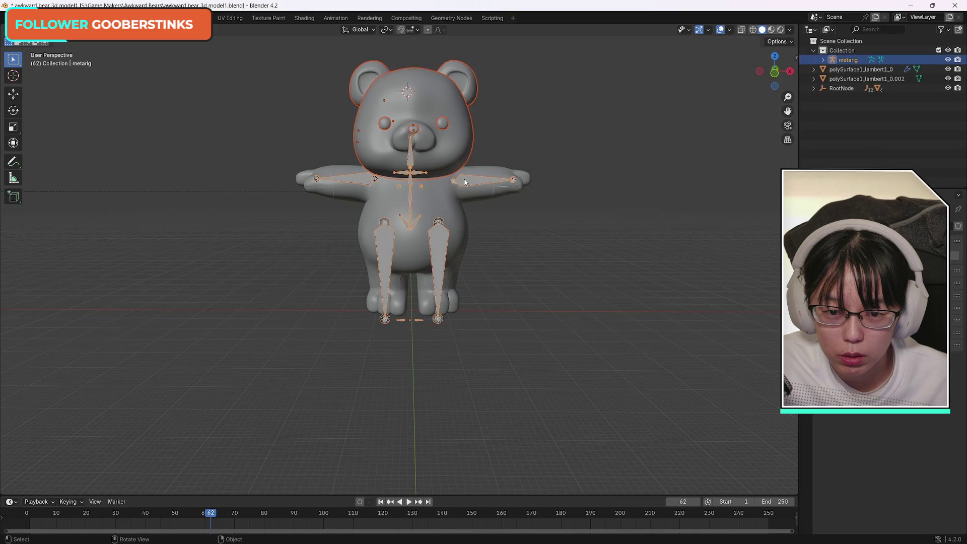
# Step: Select the head alone and nudge it slightly along X
pyautogui.moveTo(299, 38)
pyautogui.mouseDown()
pyautogui.moveTo(507, 135)
pyautogui.moveTo(508, 173)
pyautogui.mouseUp()
pyautogui.keyDown('shift'); pyautogui.click(468, 182); pyautogui.keyUp('shift')
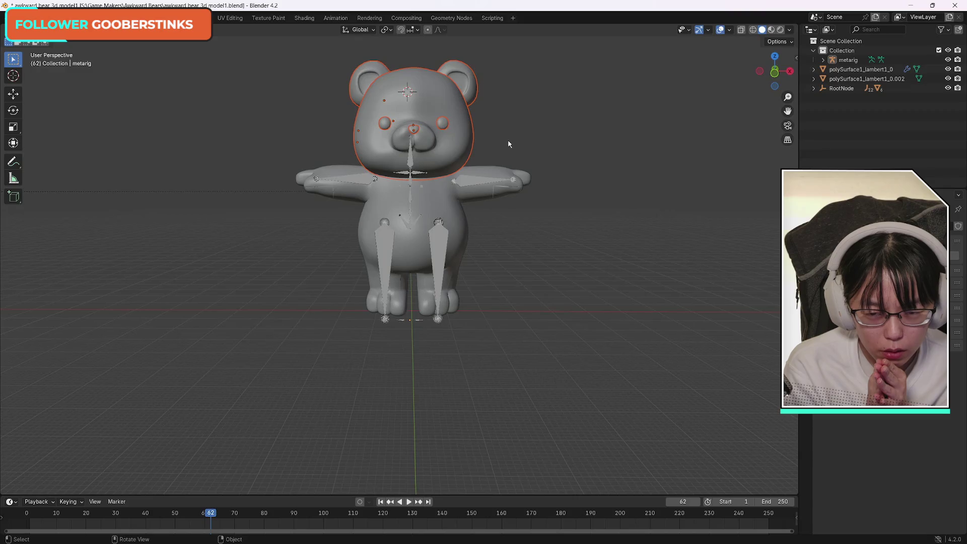
pyautogui.click(14, 94)
pyautogui.moveTo(429, 122); pyautogui.dragTo(424, 121)
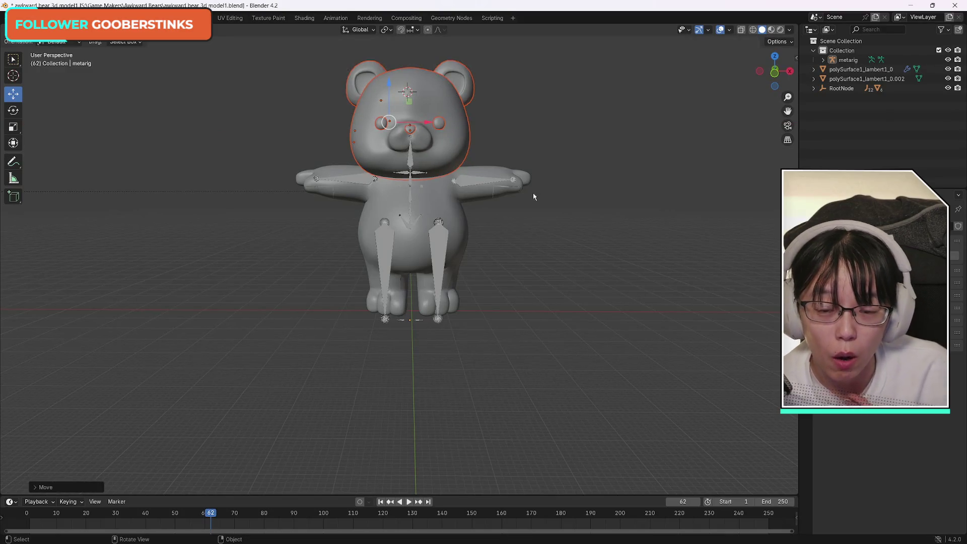
pyautogui.click(540, 133)
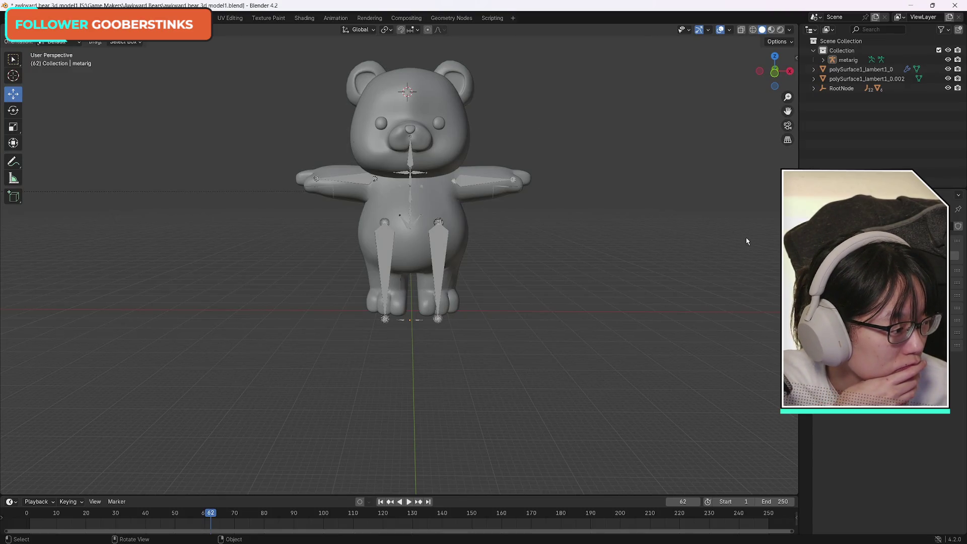
pyautogui.moveTo(790, 76)
pyautogui.mouseDown()
pyautogui.moveTo(677, 79)
pyautogui.moveTo(786, 78)
pyautogui.moveTo(768, 116)
pyautogui.moveTo(770, 81)
pyautogui.moveTo(764, 86)
pyautogui.moveTo(773, 79)
pyautogui.mouseUp()
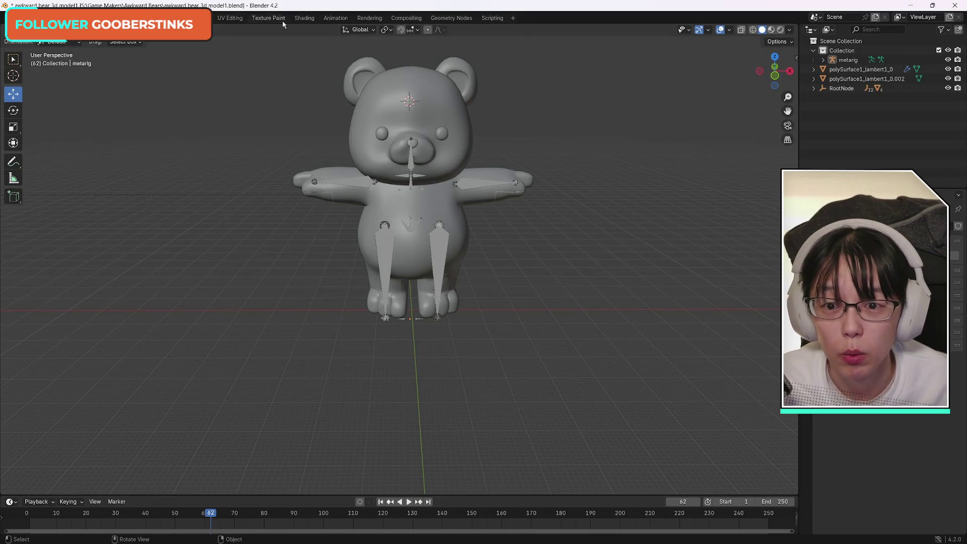
# Step: Save the file as awkward bear 3d model1.blend and bring the Chrome tutorial to the front
pyautogui.click(20, 18)
pyautogui.click(65, 80)
pyautogui.moveTo(164, 535)
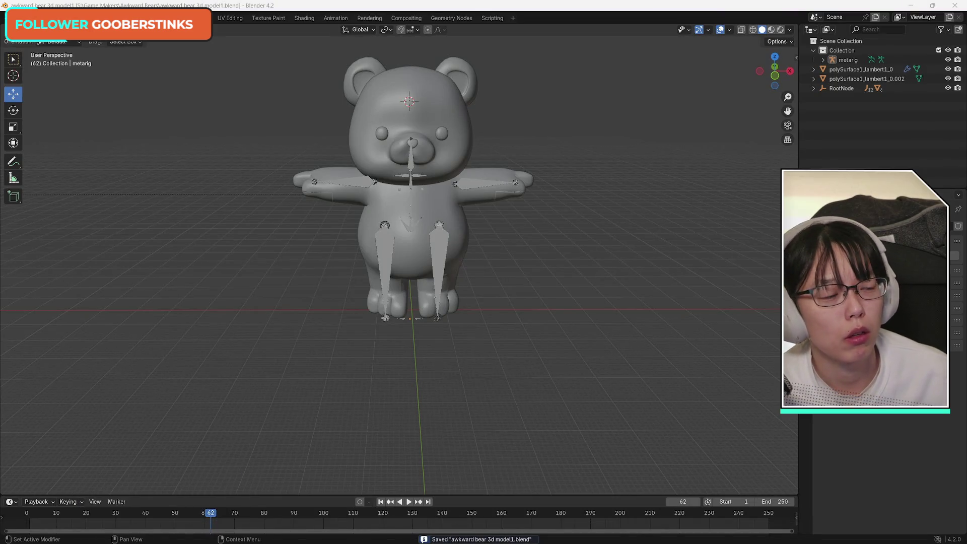
pyautogui.hotkey('alt', 'Tab')
pyautogui.moveTo(713, 89); pyautogui.dragTo(600, 31)
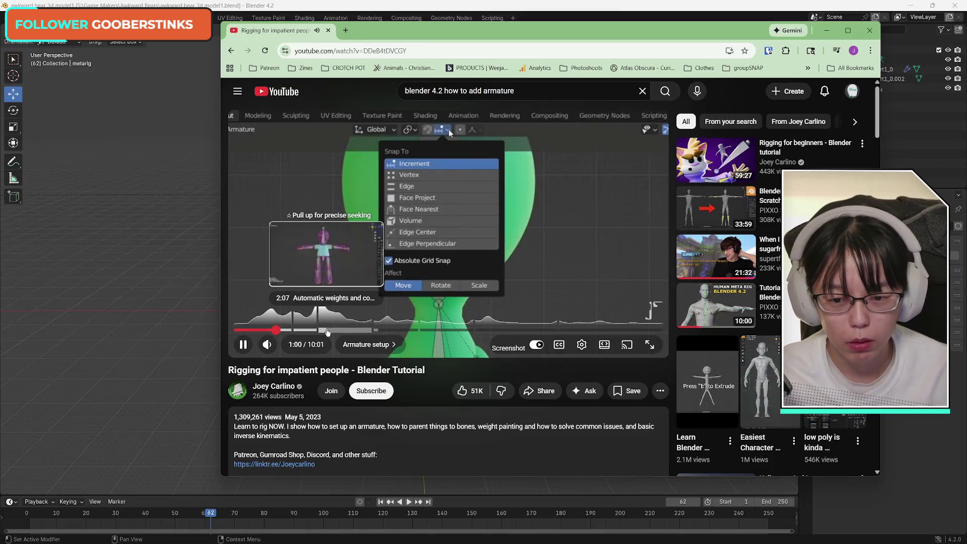
# Step: Jump the tutorial to about 1:57 in the Automatic weights chapter, pause it, and return to Blender
pyautogui.click(320, 333)
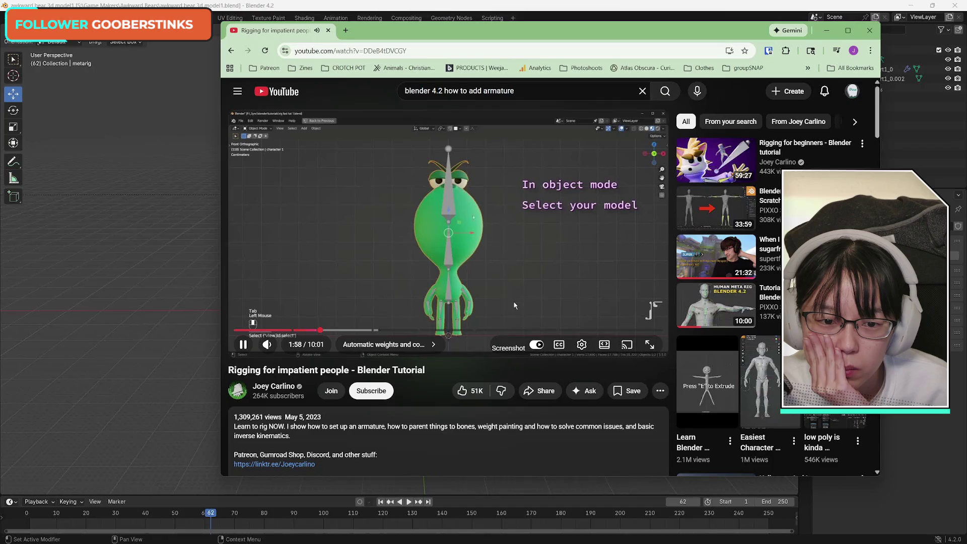
pyautogui.click(516, 297)
pyautogui.click(484, 20)
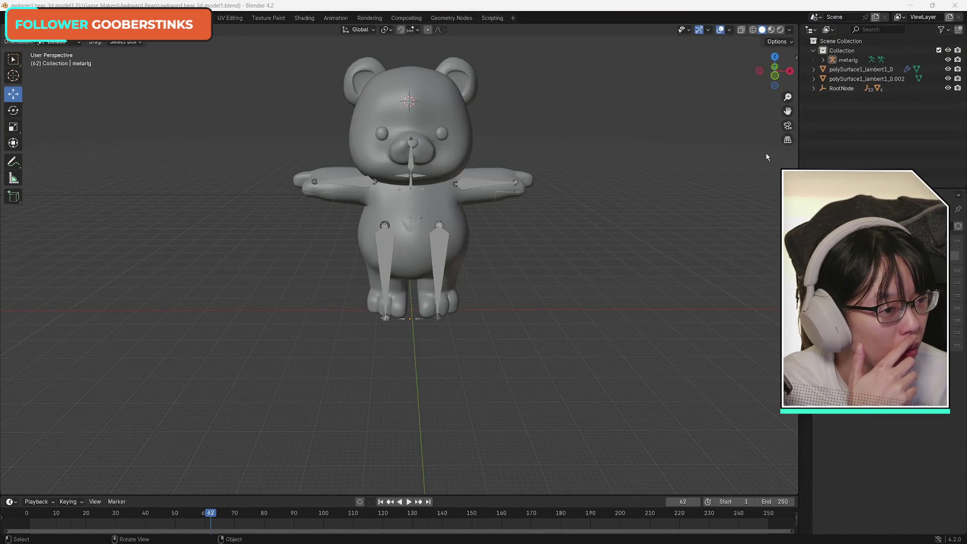
# Step: Box-select all bear meshes plus the metarig, then bring Chrome back and shift it right
pyautogui.click(14, 59)
pyautogui.moveTo(270, 37)
pyautogui.mouseDown()
pyautogui.moveTo(594, 201)
pyautogui.moveTo(586, 377)
pyautogui.mouseUp()
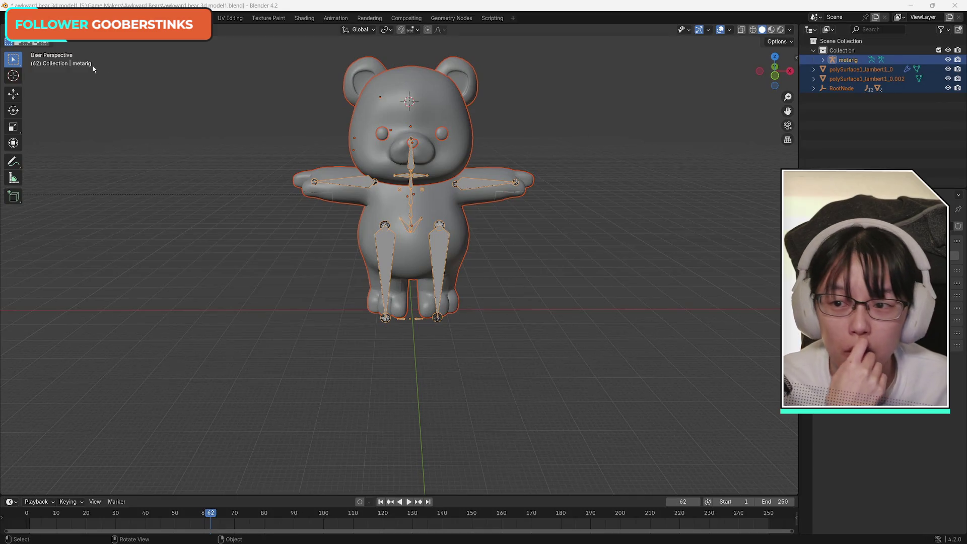
pyautogui.hotkey('alt', 'Tab')
pyautogui.moveTo(476, 48)
pyautogui.mouseDown()
pyautogui.moveTo(562, 21)
pyautogui.moveTo(619, 38)
pyautogui.mouseUp()
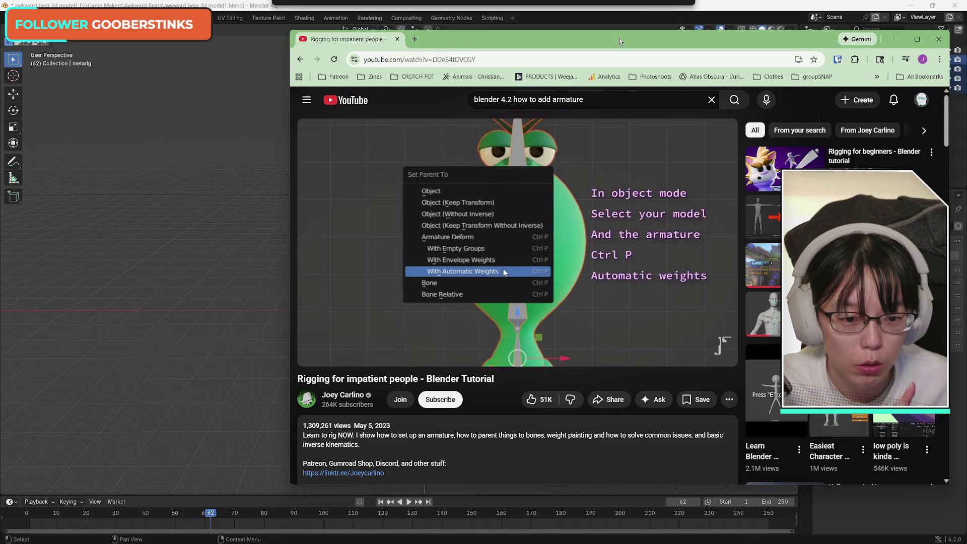
# Step: Leave the tutorial's Ctrl P > With Automatic Weights step and return to Blender's bear scene
pyautogui.hotkey('alt', 'Tab')
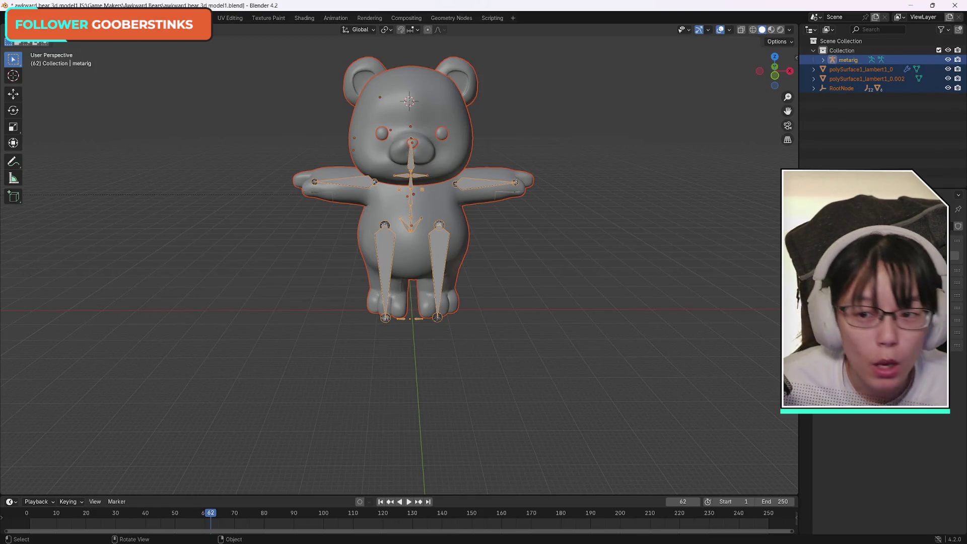
pyautogui.click(145, 29)
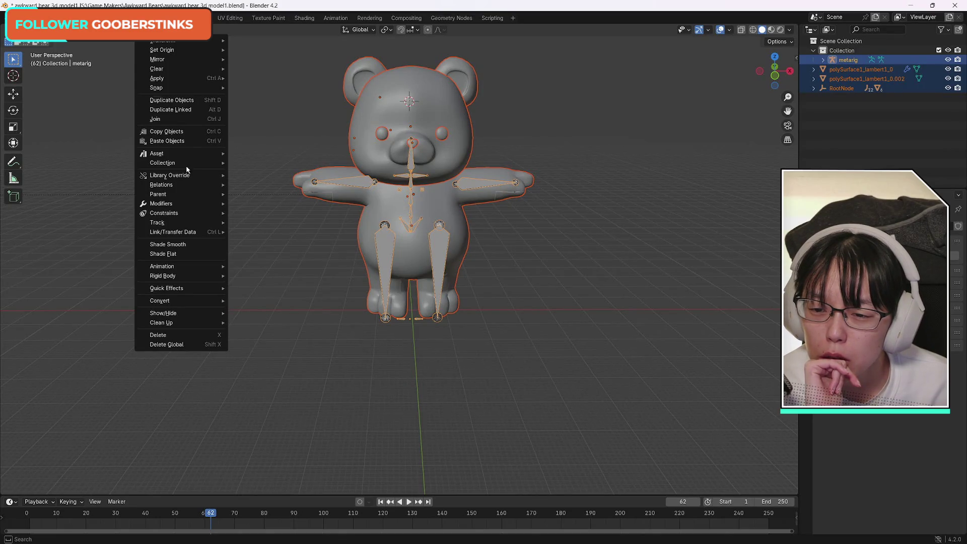
pyautogui.moveTo(182, 291)
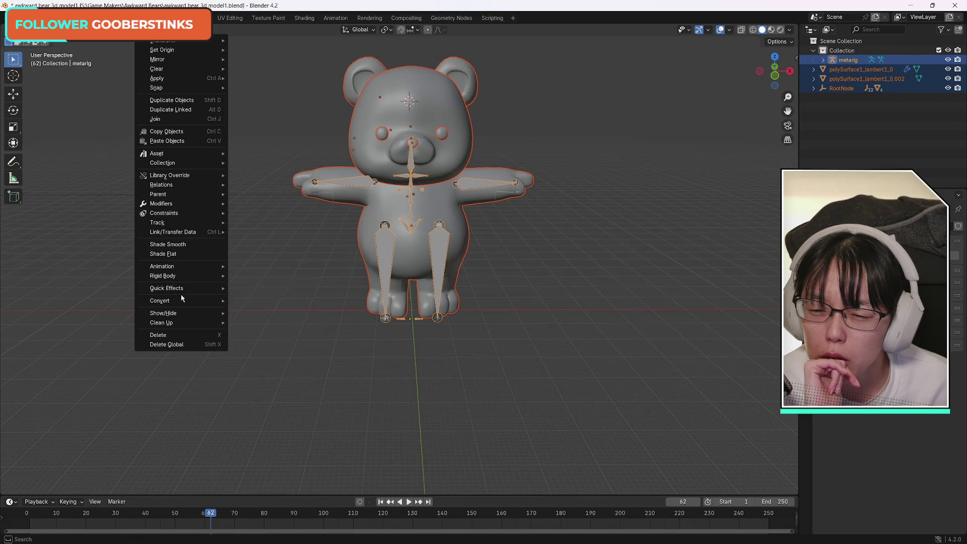
pyautogui.moveTo(180, 270)
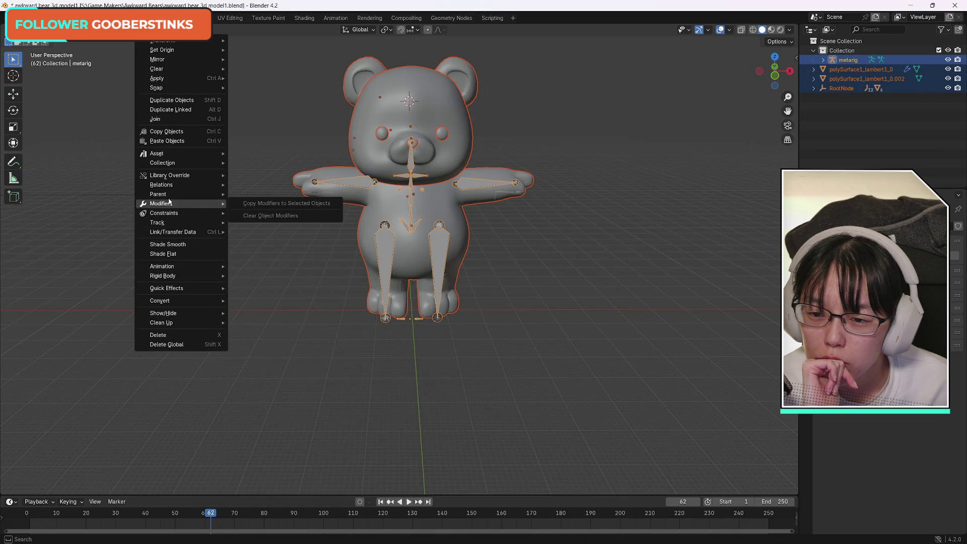
pyautogui.moveTo(171, 195)
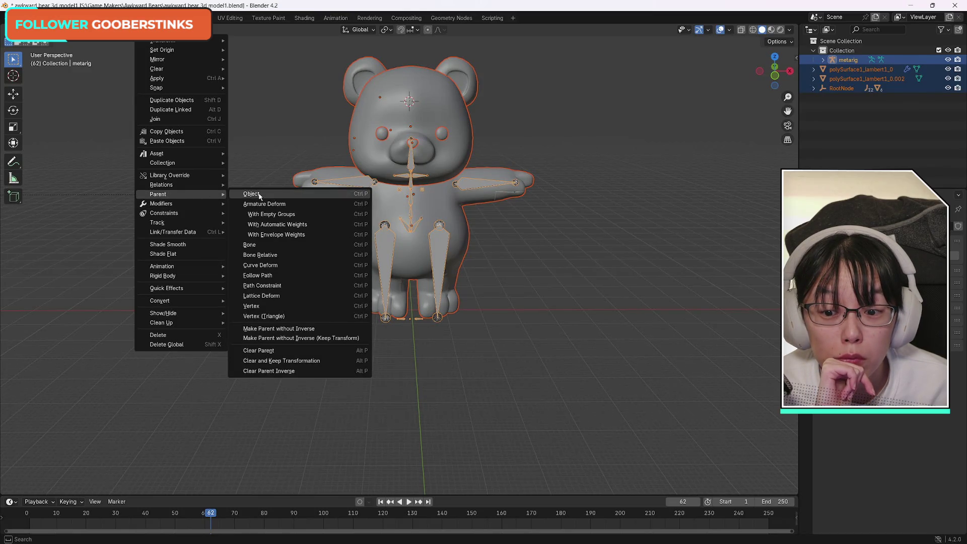
pyautogui.click(301, 224)
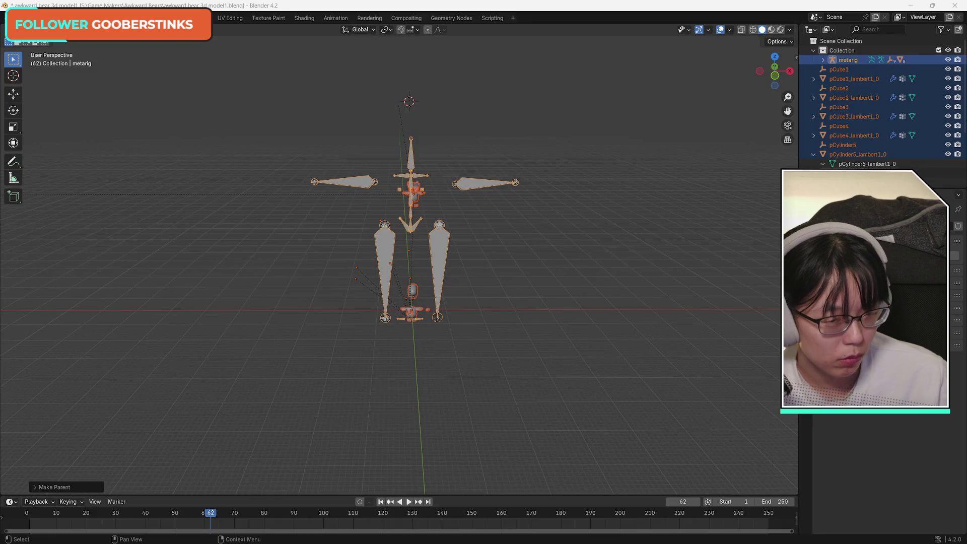
pyautogui.hotkey('ctrl', 'z')
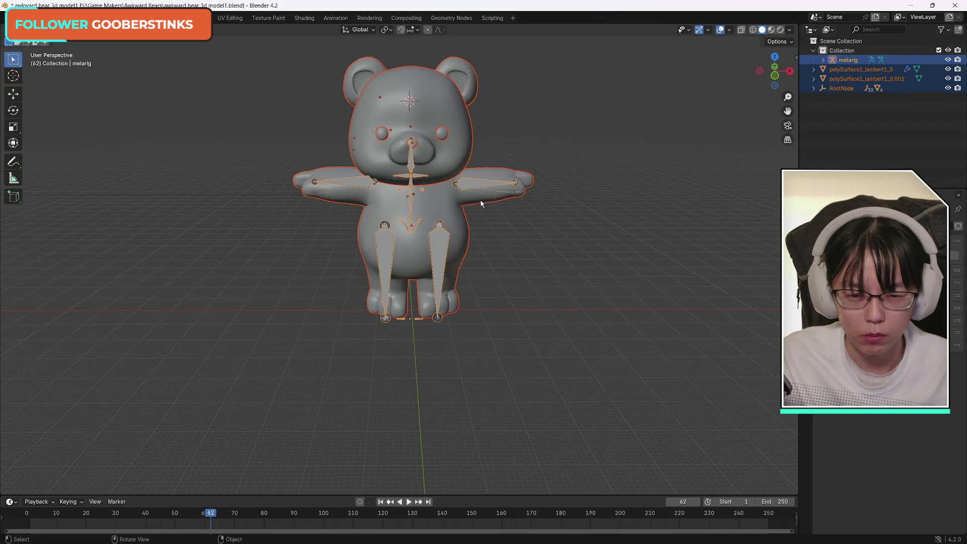
pyautogui.hotkey('ctrl', 'z')
pyautogui.moveTo(246, 45); pyautogui.dragTo(558, 332)
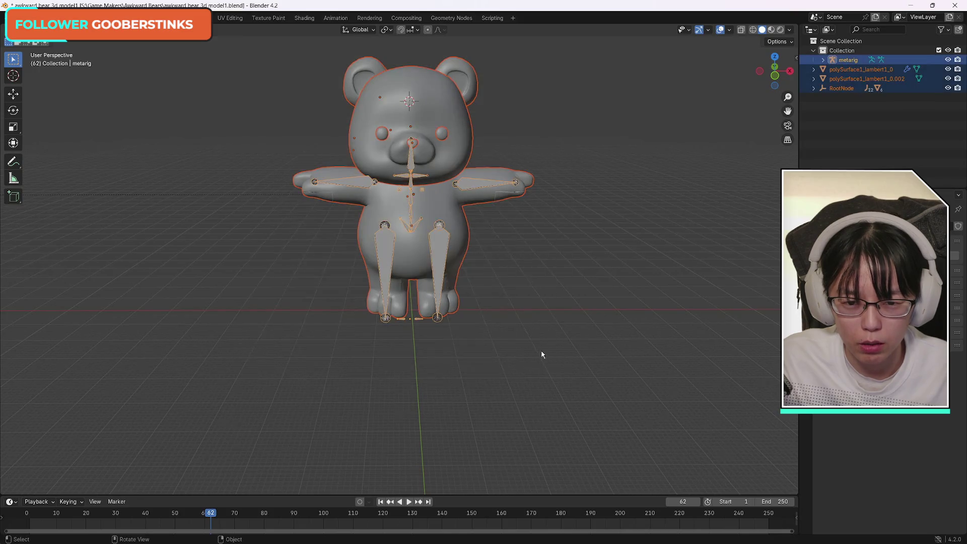
pyautogui.keyDown('shift'); pyautogui.click(413, 148); pyautogui.keyUp('shift')
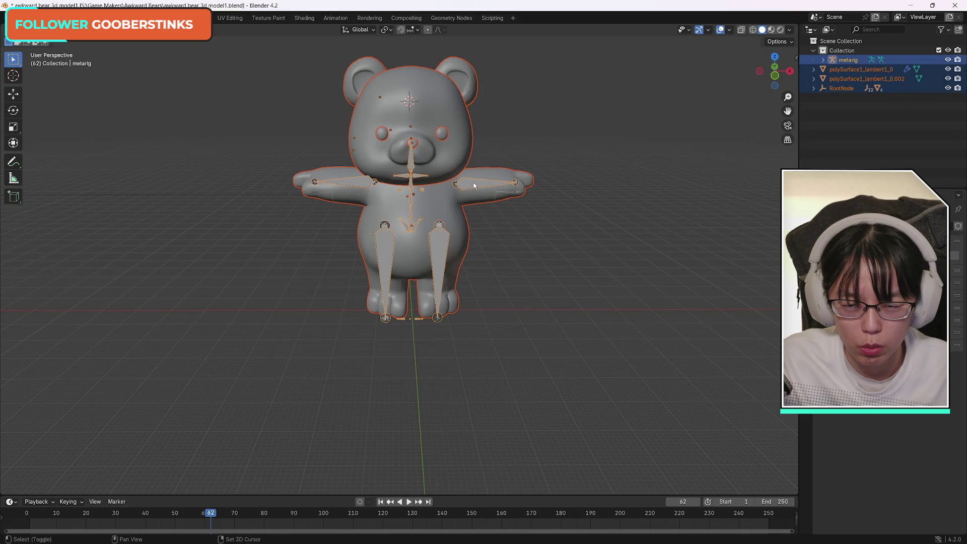
pyautogui.click(145, 29)
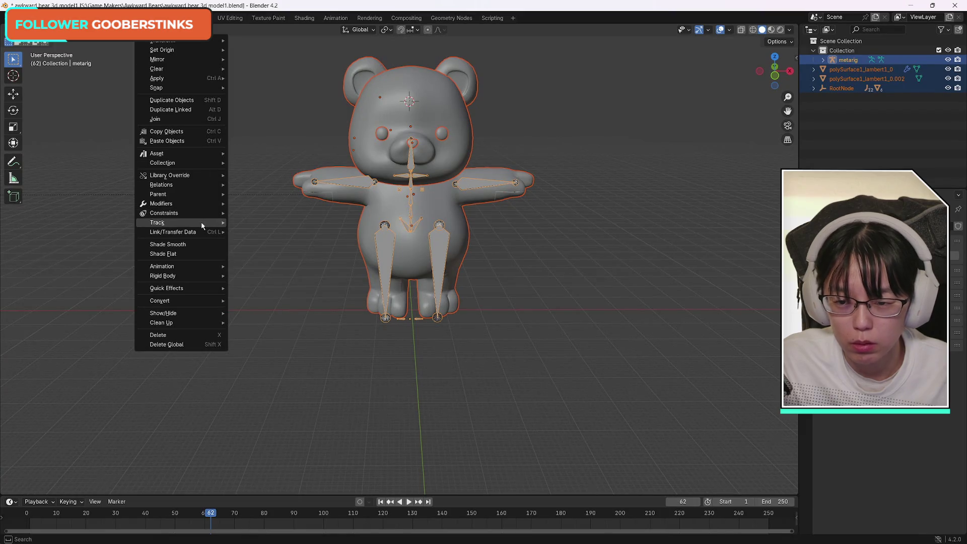
pyautogui.moveTo(199, 186)
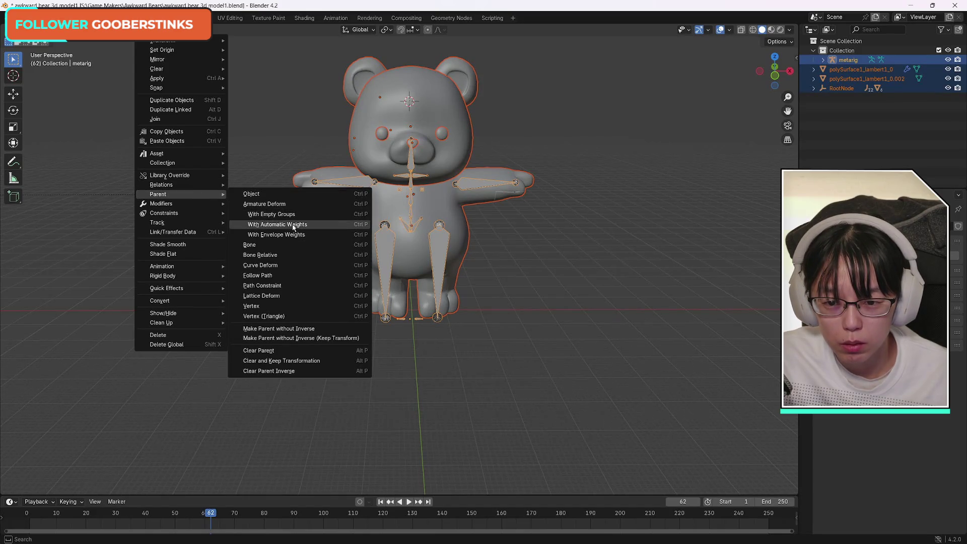
pyautogui.click(305, 224)
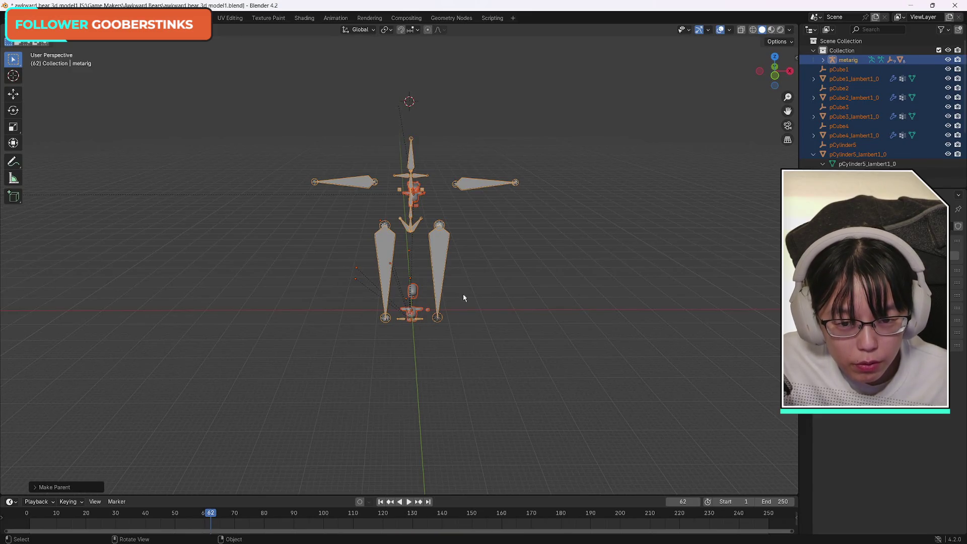
pyautogui.scroll(-10, 482, 297)
pyautogui.scroll(10, 425, 285)
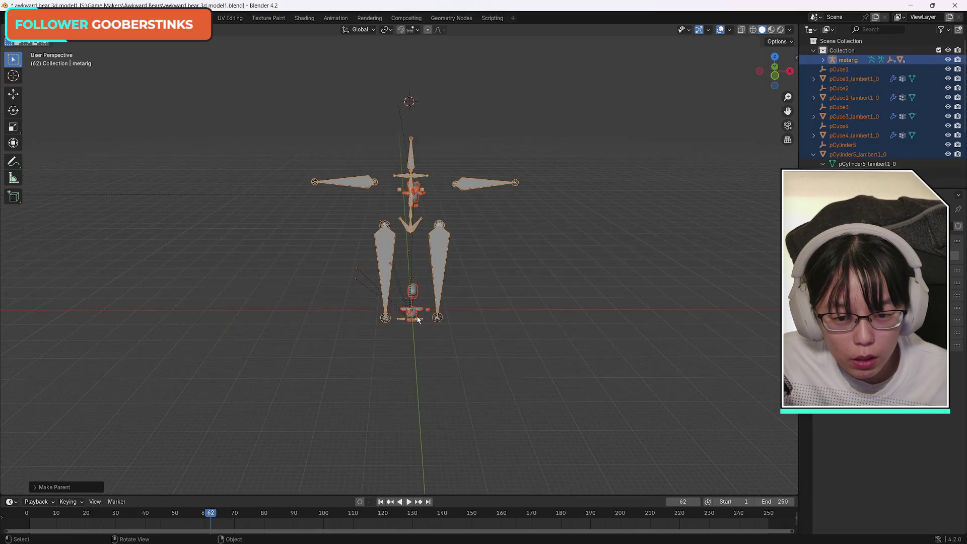
pyautogui.hotkey('ctrl', 'z')
pyautogui.hotkey('ctrl', 'z')
pyautogui.hotkey('ctrl', 'z')
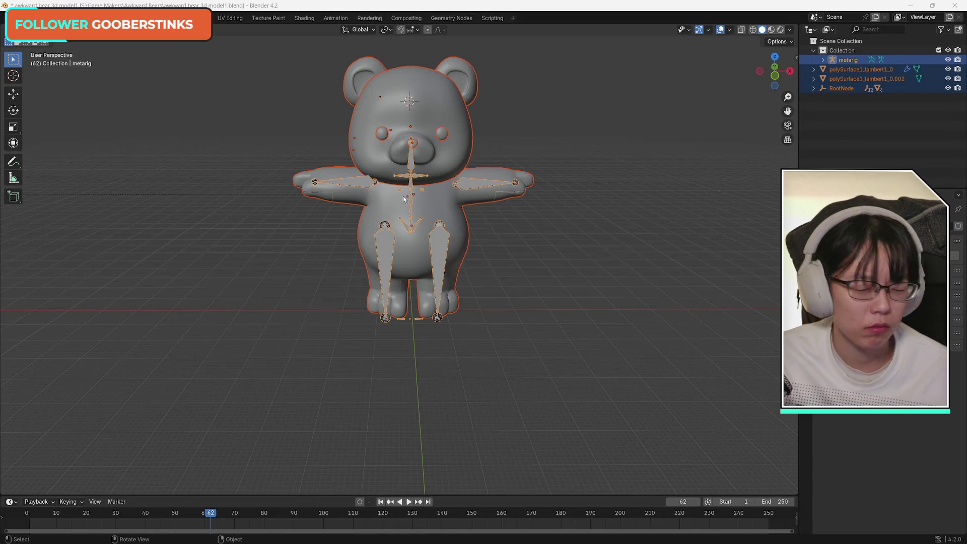
# Step: Enter Pose Mode, test-rotate upper_arm.R and undo it, then switch to the Chrome tutorial
pyautogui.click(61, 30)
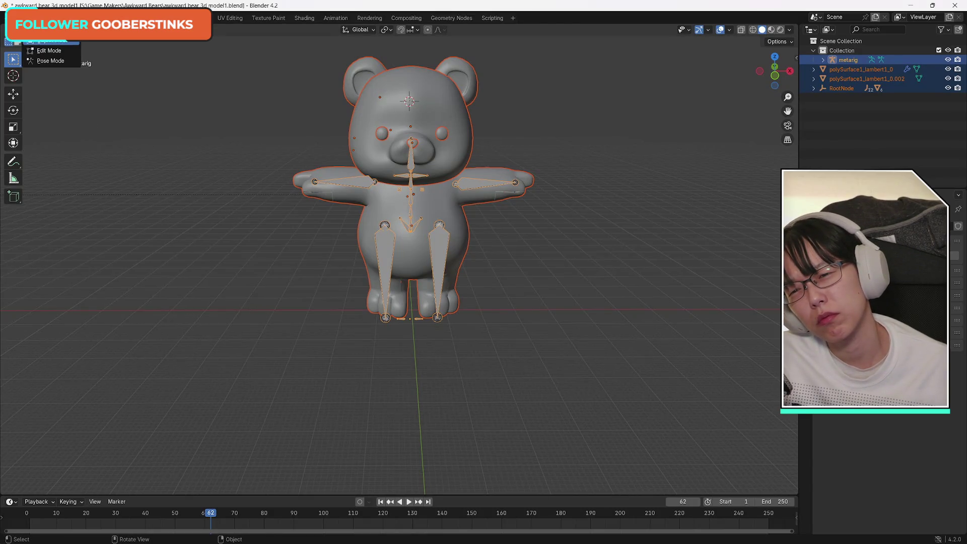
pyautogui.click(64, 63)
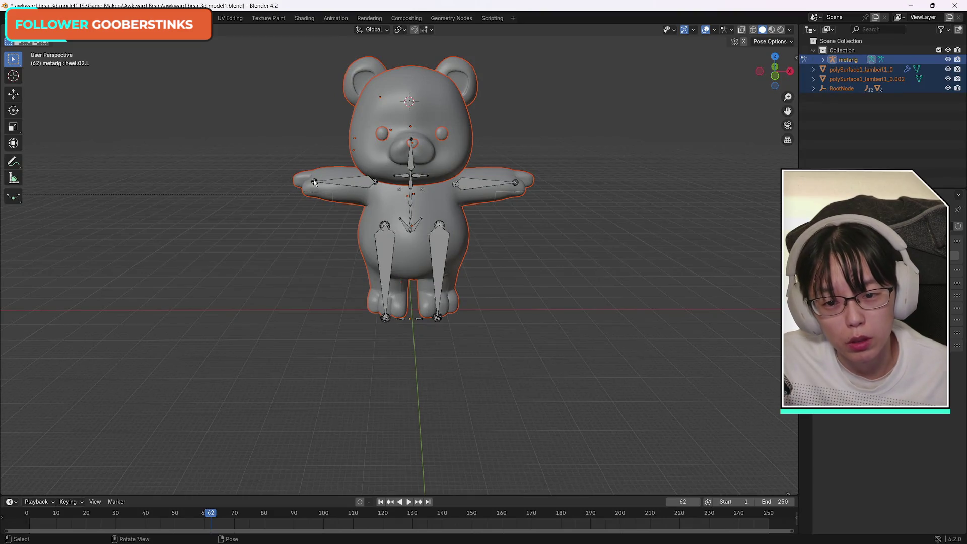
pyautogui.click(13, 110)
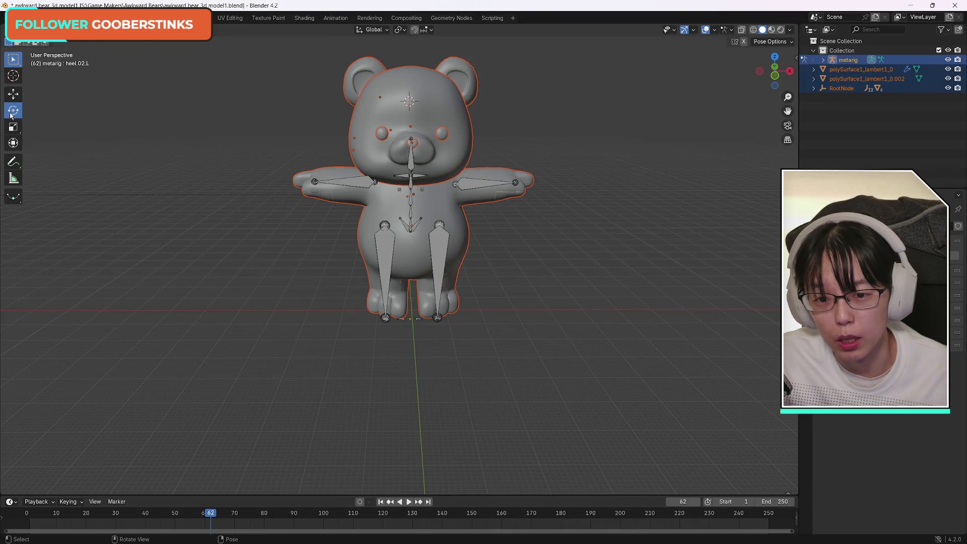
pyautogui.click(315, 182)
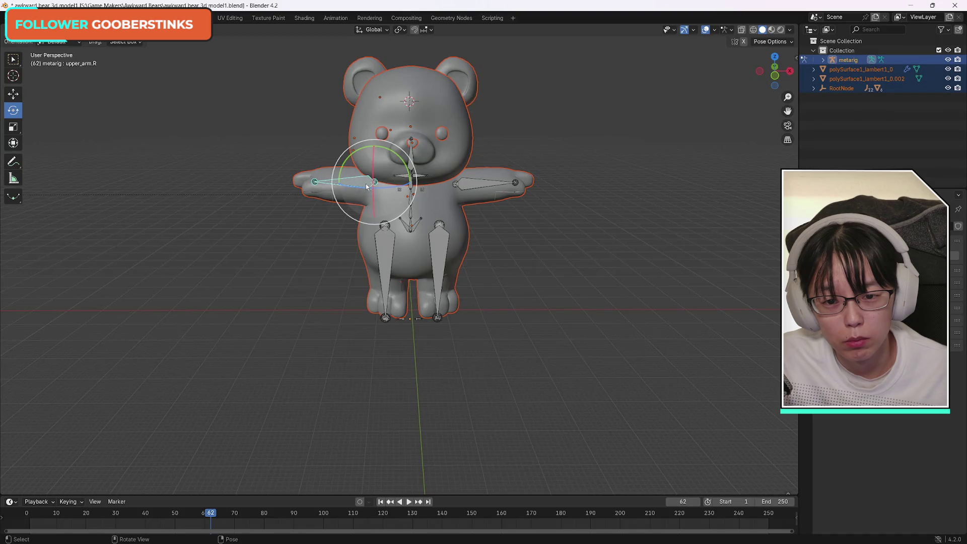
pyautogui.moveTo(315, 183)
pyautogui.mouseDown()
pyautogui.moveTo(336, 207)
pyautogui.moveTo(333, 196)
pyautogui.moveTo(332, 212)
pyautogui.mouseUp()
pyautogui.hotkey('ctrl', 'z')
pyautogui.click(574, 227)
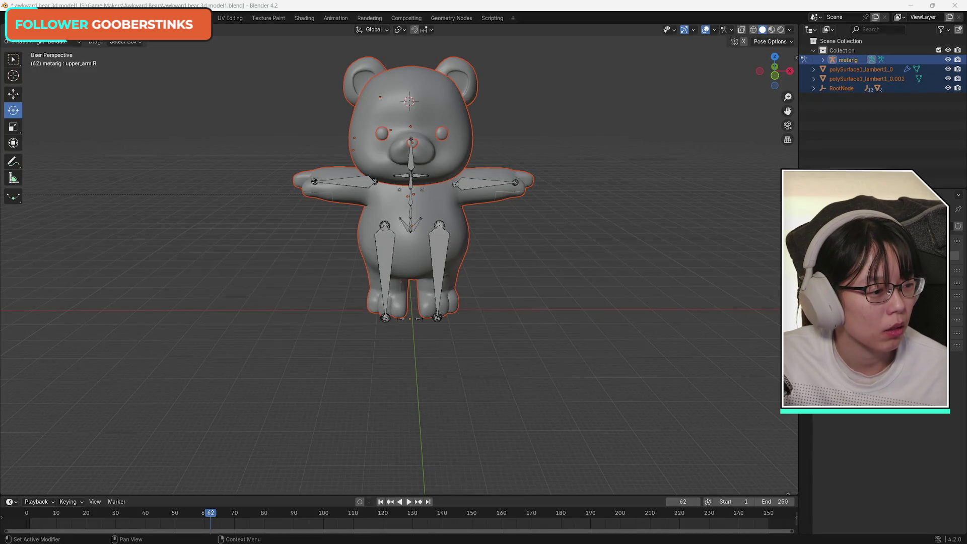
pyautogui.hotkey('alt', 'Tab')
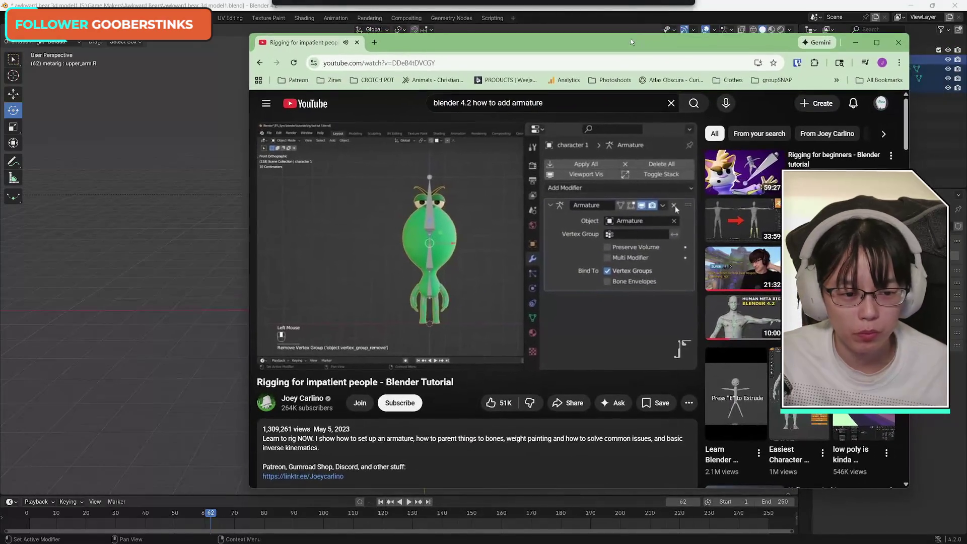
# Step: Rewind the tutorial to about 2:12, pause at 2:29, and minimize Chrome
pyautogui.moveTo(630, 34); pyautogui.dragTo(659, 43)
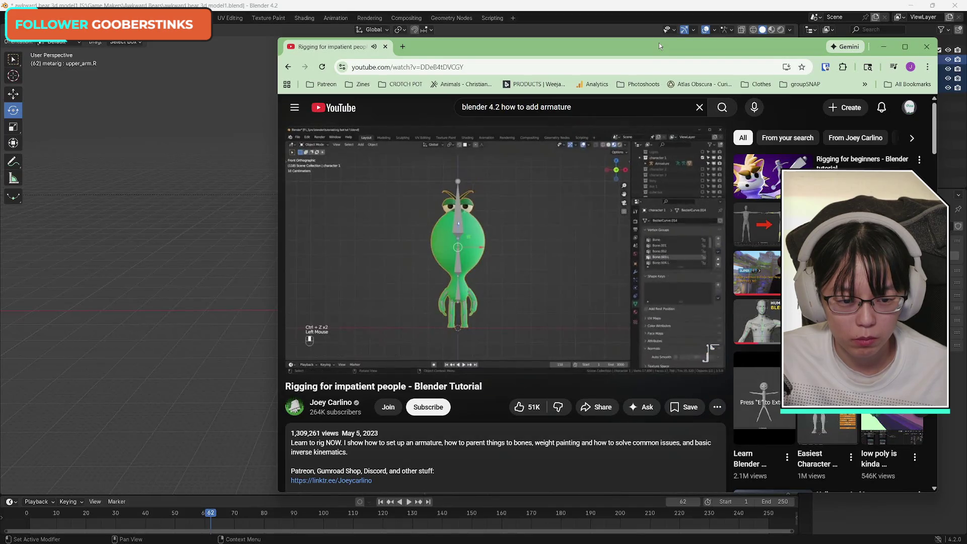
pyautogui.moveTo(548, 281)
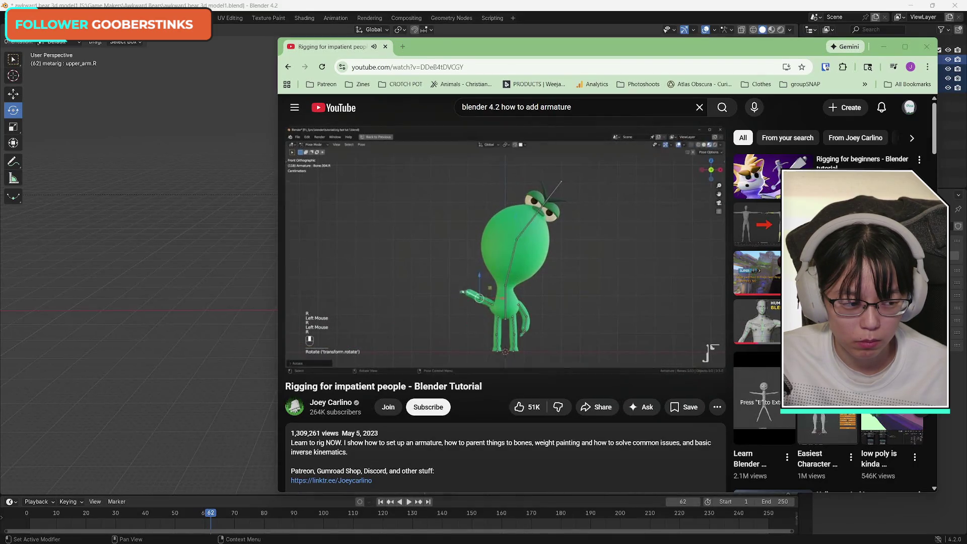
pyautogui.moveTo(578, 261)
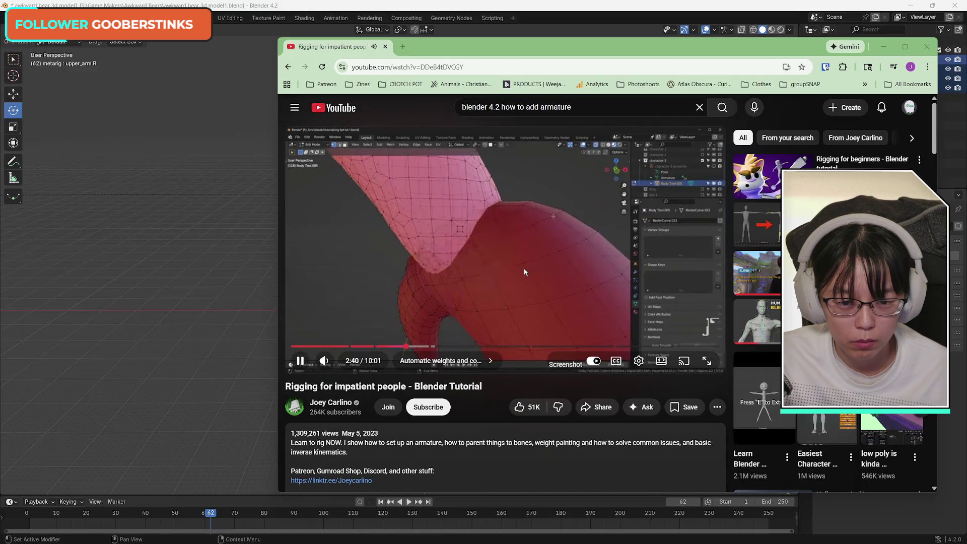
pyautogui.moveTo(406, 346); pyautogui.dragTo(398, 350)
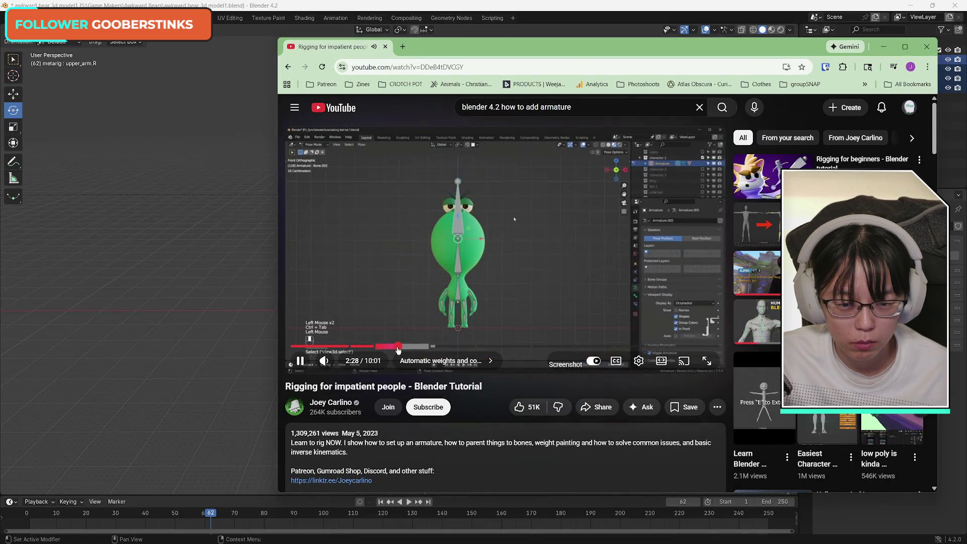
pyautogui.moveTo(399, 345); pyautogui.dragTo(387, 350)
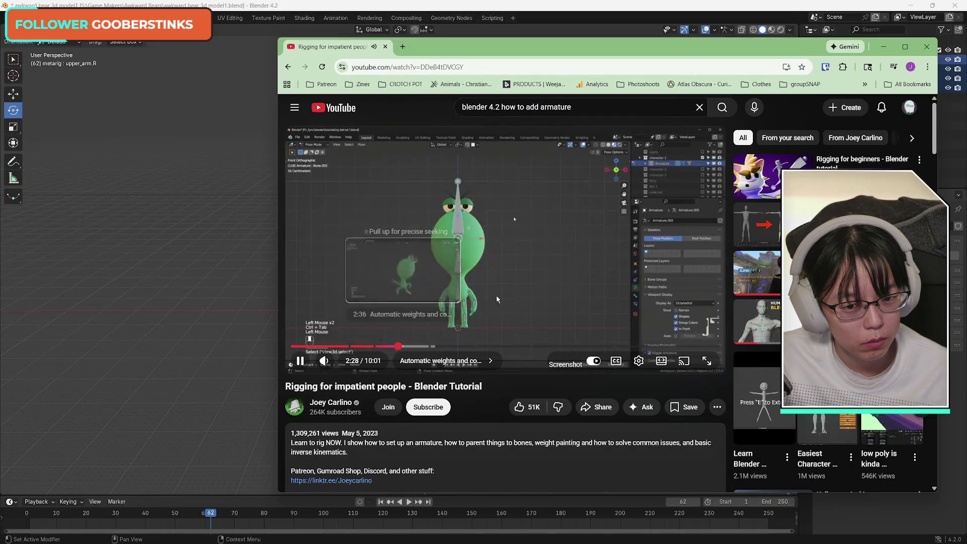
pyautogui.click(598, 270)
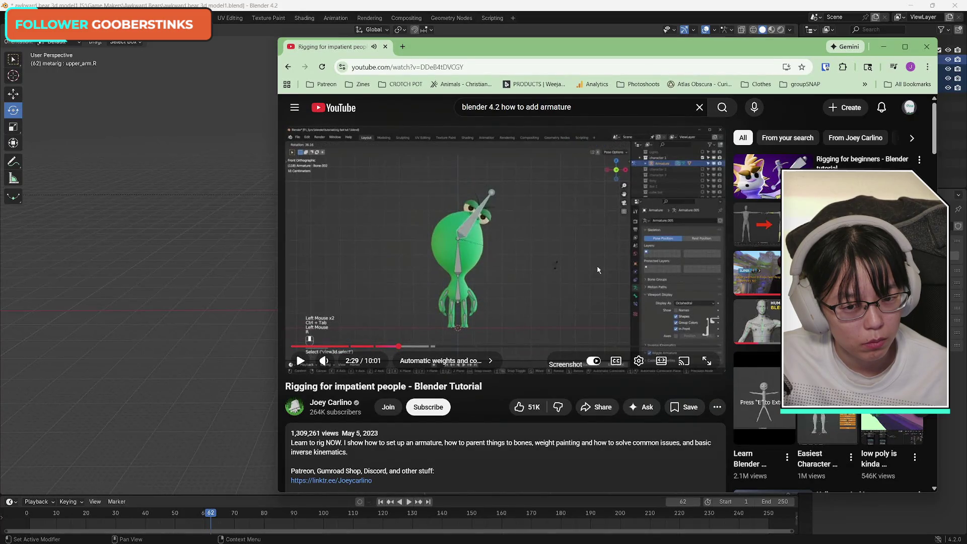
pyautogui.click(883, 46)
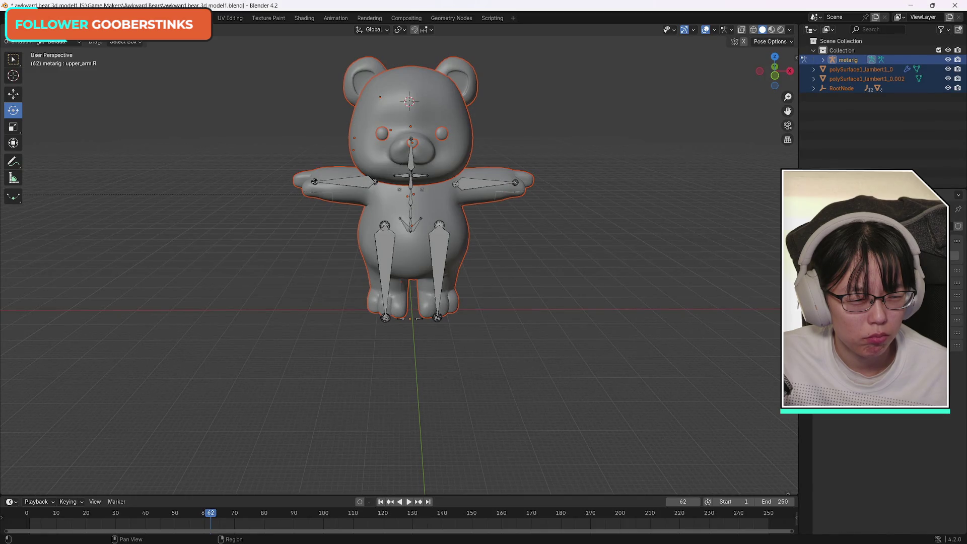
# Step: Bring the YouTube rigging tutorial window back over the Blender bear rig
pyautogui.scroll(-5, 889, 463)
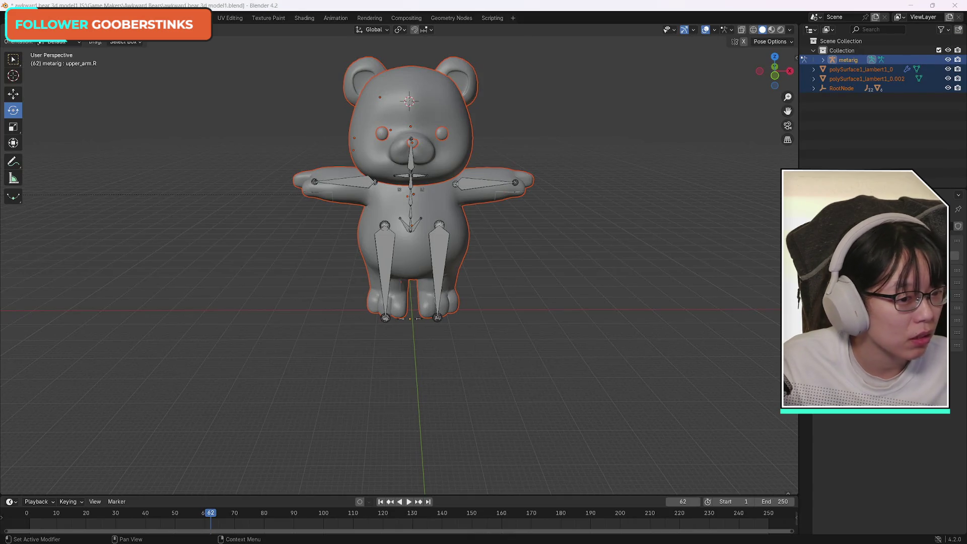
pyautogui.moveTo(0, 47); pyautogui.dragTo(521, 48)
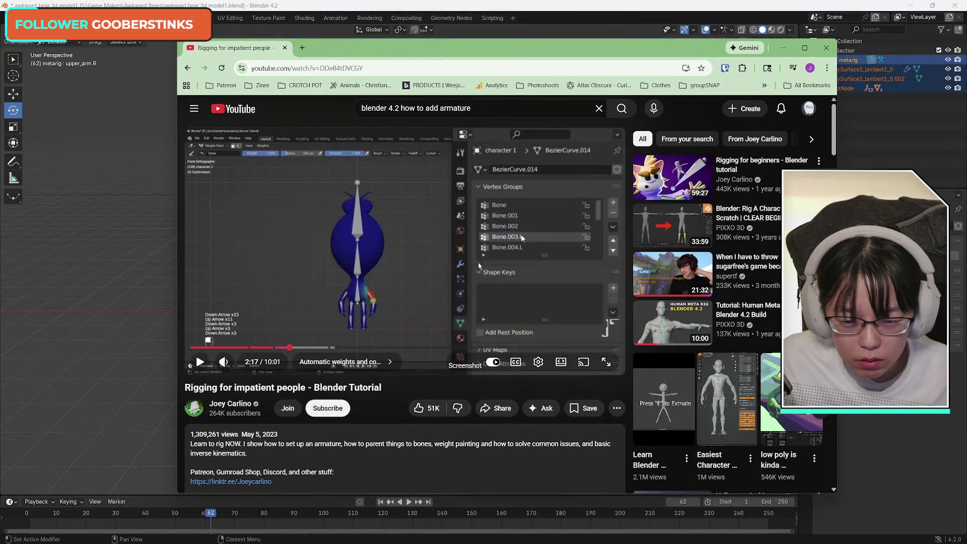
# Step: Play the tutorial's automatic-weights section, pause at 2:27, and move the browser aside
pyautogui.click(520, 234)
pyautogui.click(521, 234)
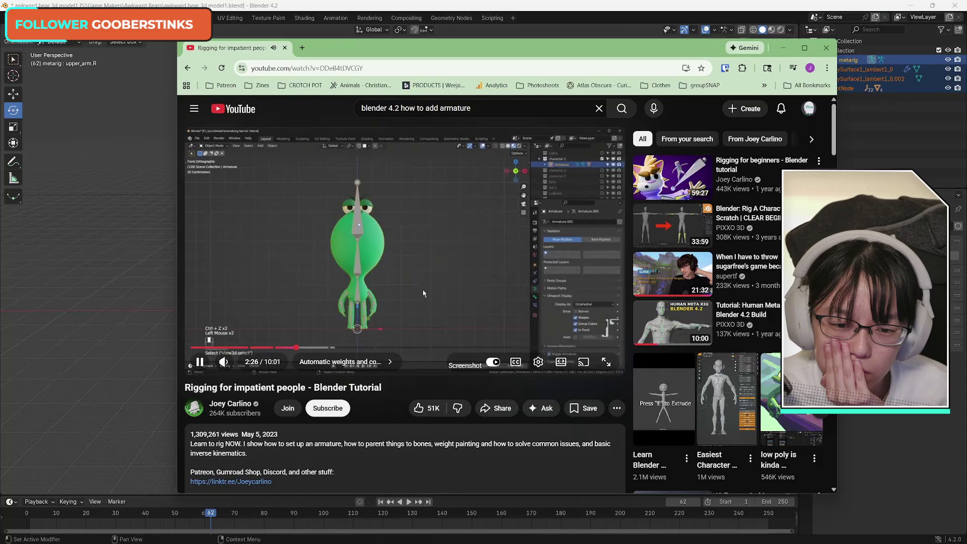
pyautogui.click(423, 293)
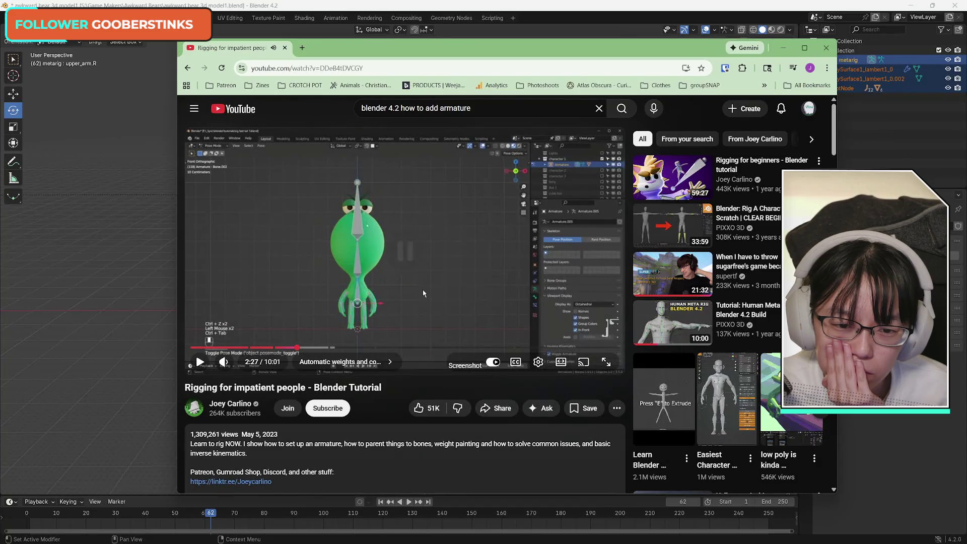
pyautogui.moveTo(504, 47); pyautogui.dragTo(966, 30)
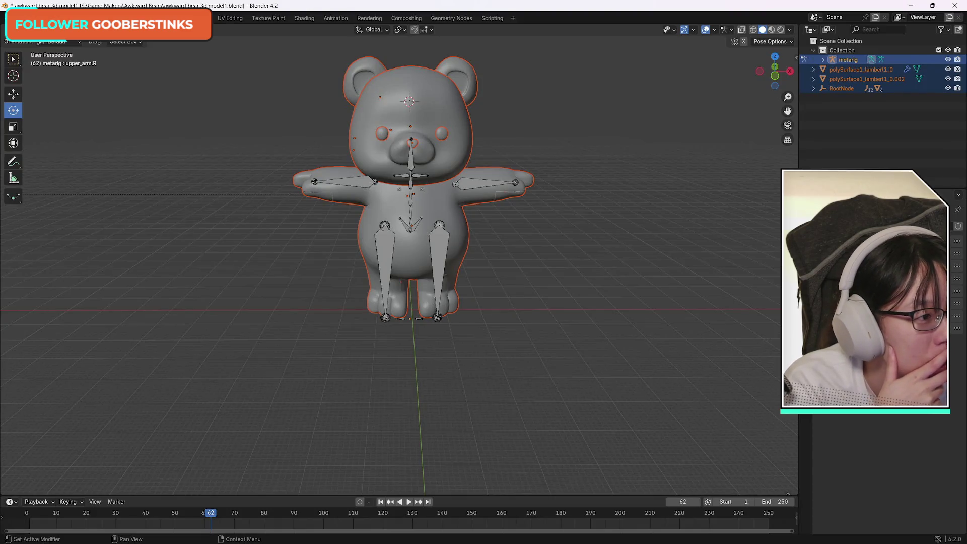
# Step: Drag the tutorial browser back over Blender before switching to Godot's conversation.gd script
pyautogui.moveTo(966, 80)
pyautogui.mouseDown()
pyautogui.moveTo(615, 77)
pyautogui.moveTo(514, 35)
pyautogui.mouseUp()
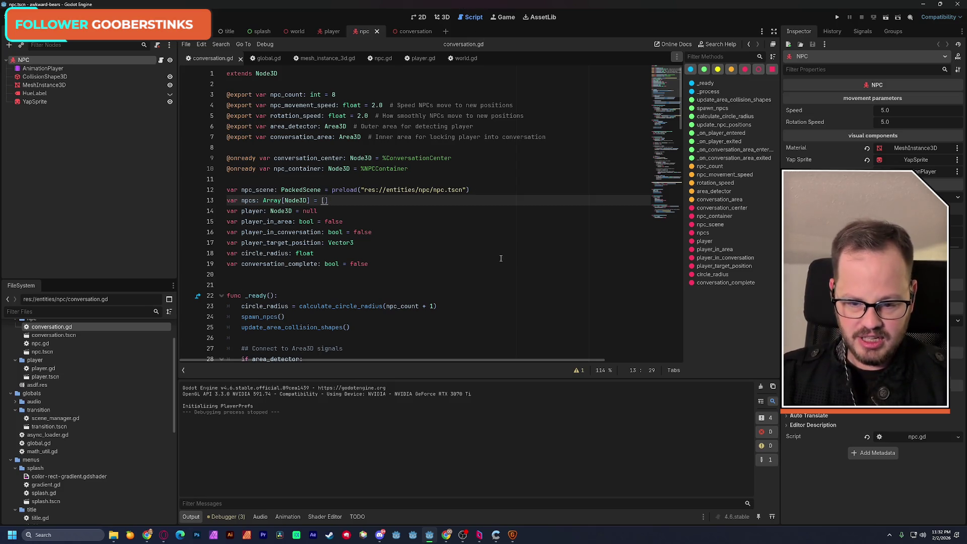
pyautogui.scroll(-8, 402, 270)
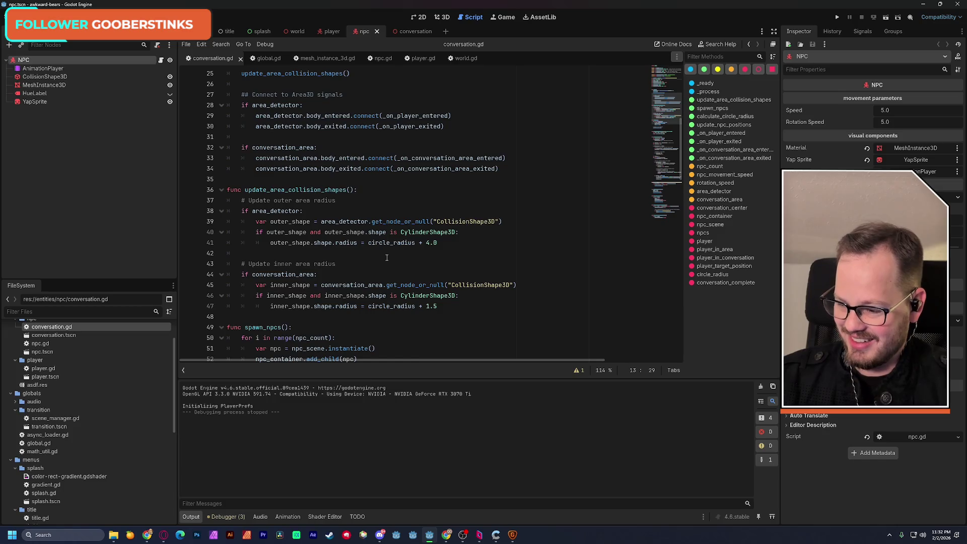
pyautogui.hotkey('alt', 'Tab')
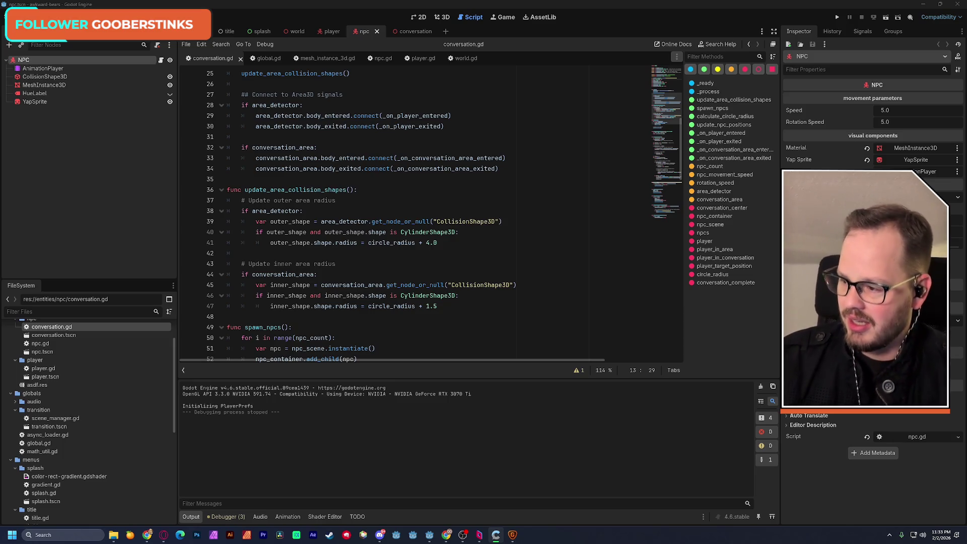
pyautogui.scroll(-10, 664, 174)
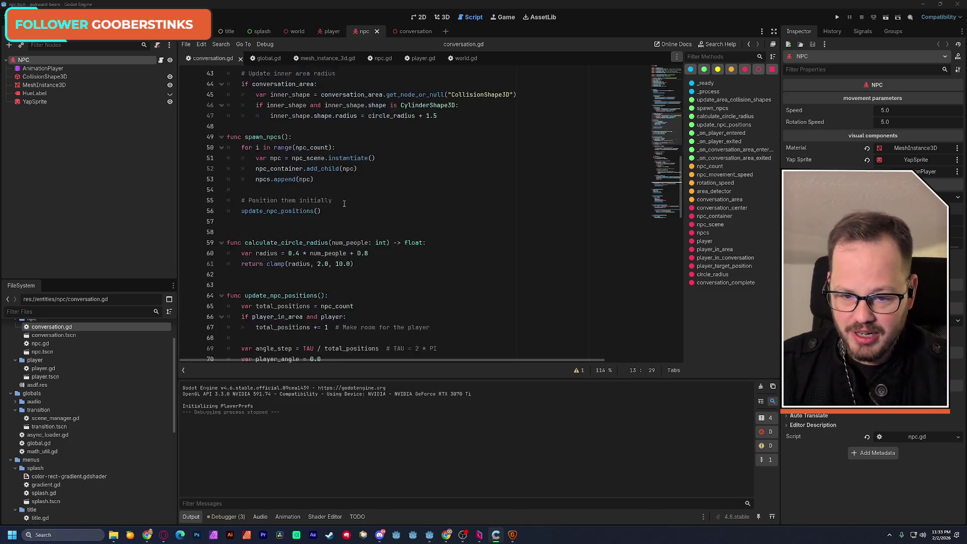
pyautogui.scroll(-5, 481, 223)
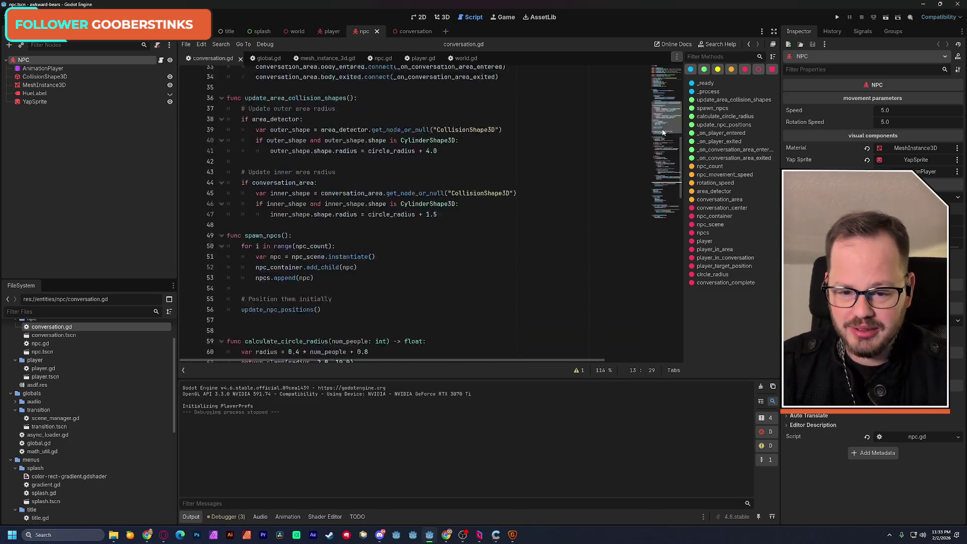
pyautogui.scroll(-3, 481, 223)
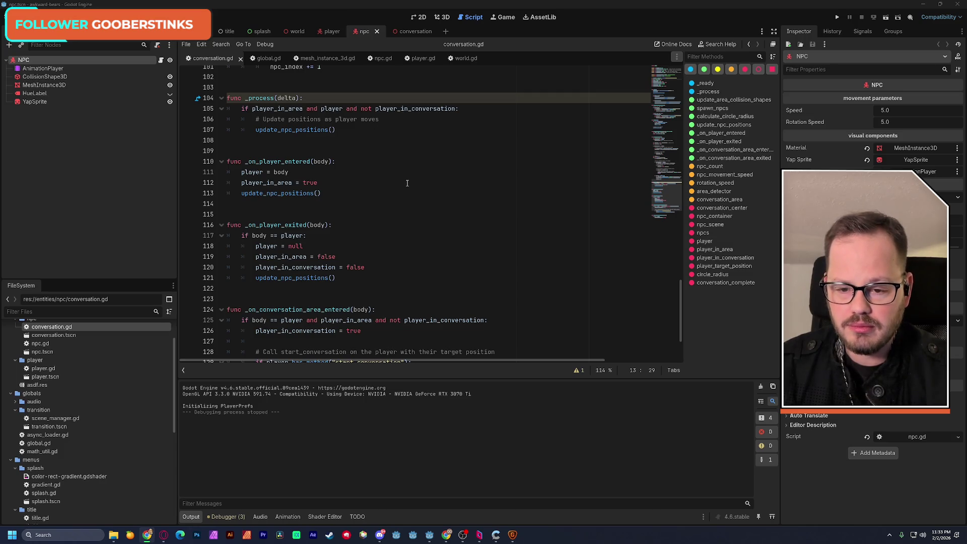
pyautogui.scroll(-1, 407, 183)
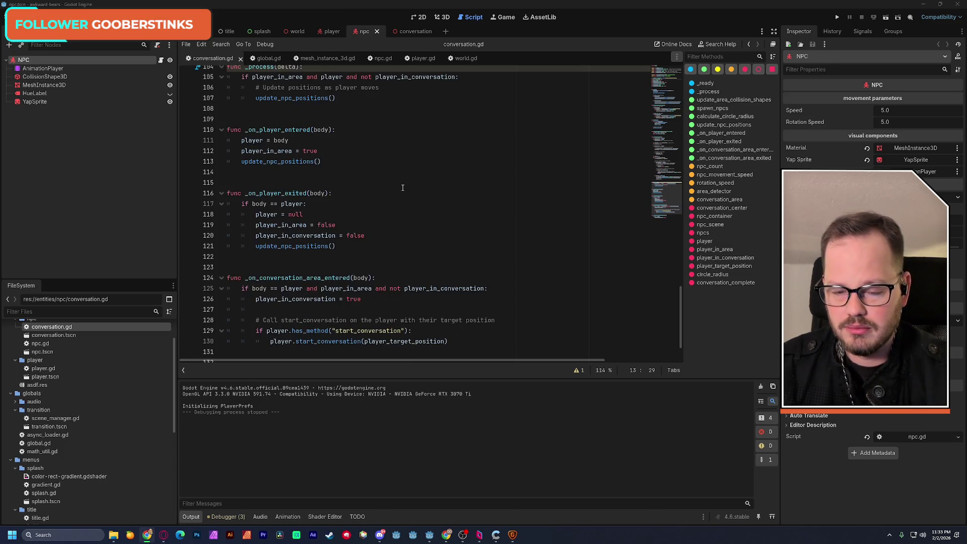
pyautogui.scroll(11, 402, 187)
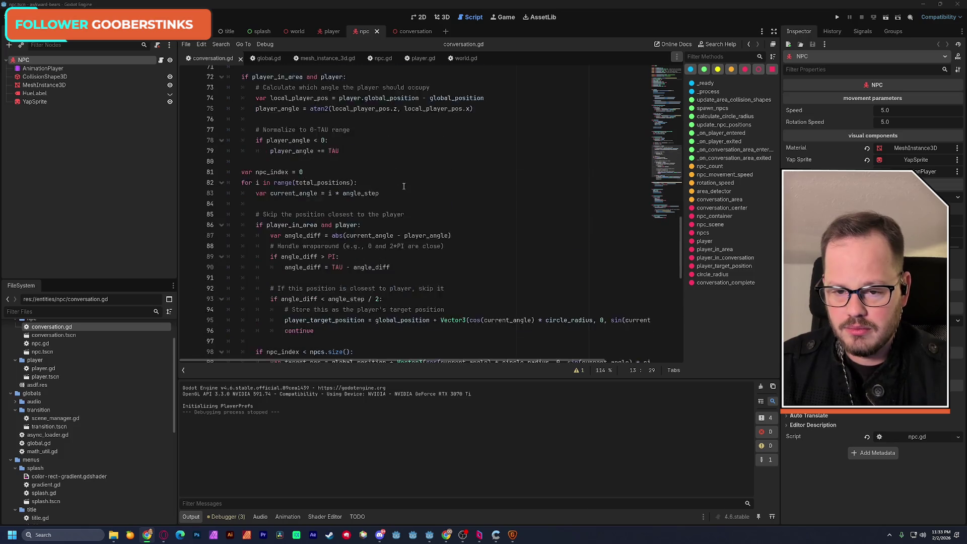
pyautogui.scroll(7, 404, 186)
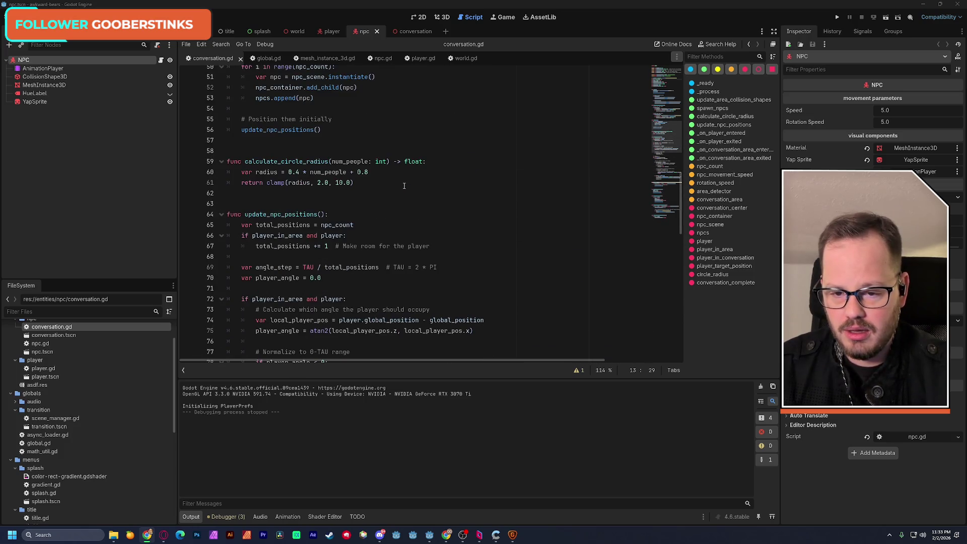
pyautogui.scroll(10, 403, 186)
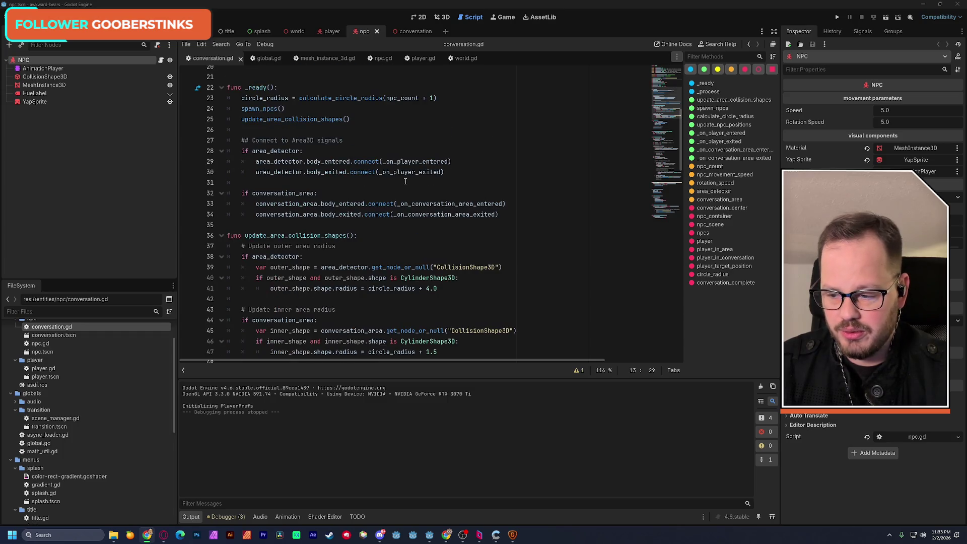
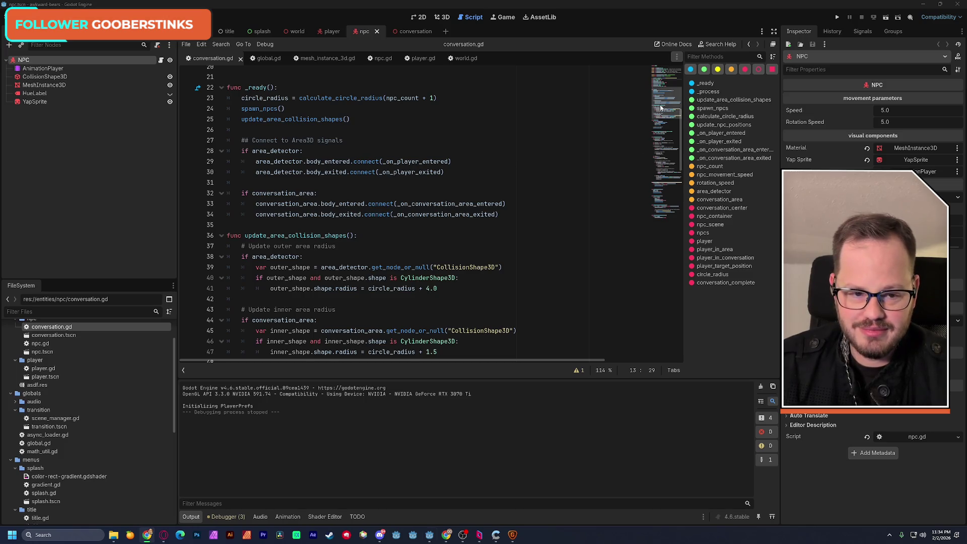
# Step: Scroll through conversation.gd, then switch to npc.gd and scroll to its _physics_process movement code
pyautogui.scroll(4, 663, 90)
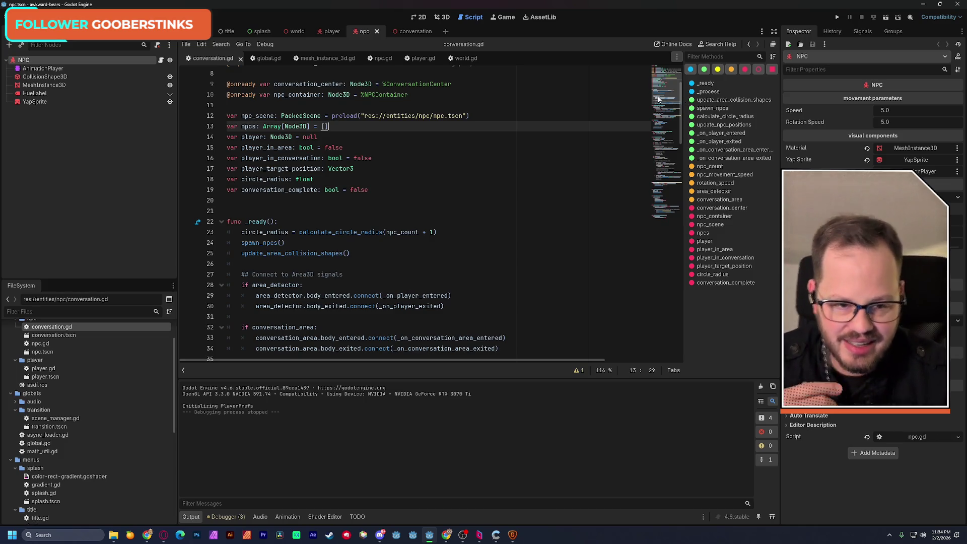
pyautogui.scroll(-2, 659, 104)
pyautogui.moveTo(659, 105); pyautogui.dragTo(659, 124)
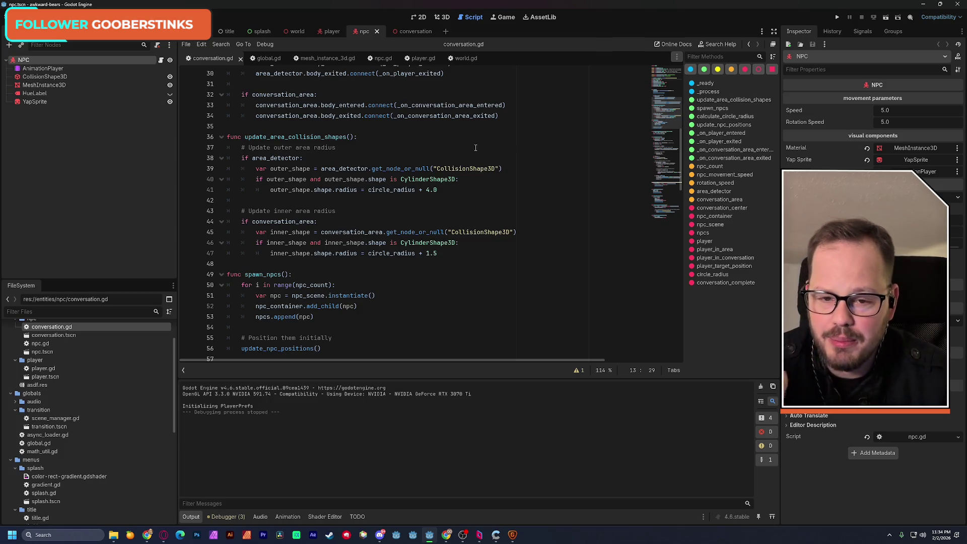
pyautogui.click(380, 59)
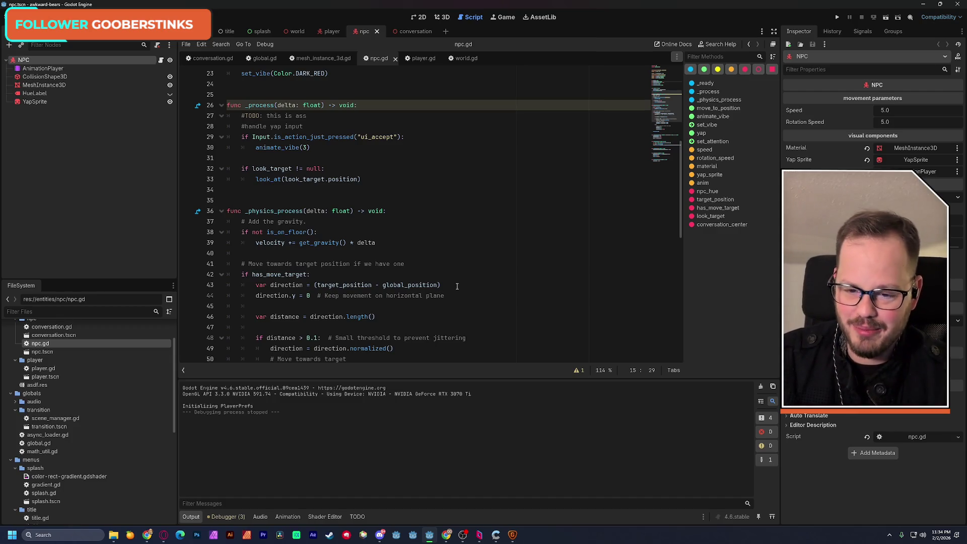
pyautogui.scroll(-4, 413, 267)
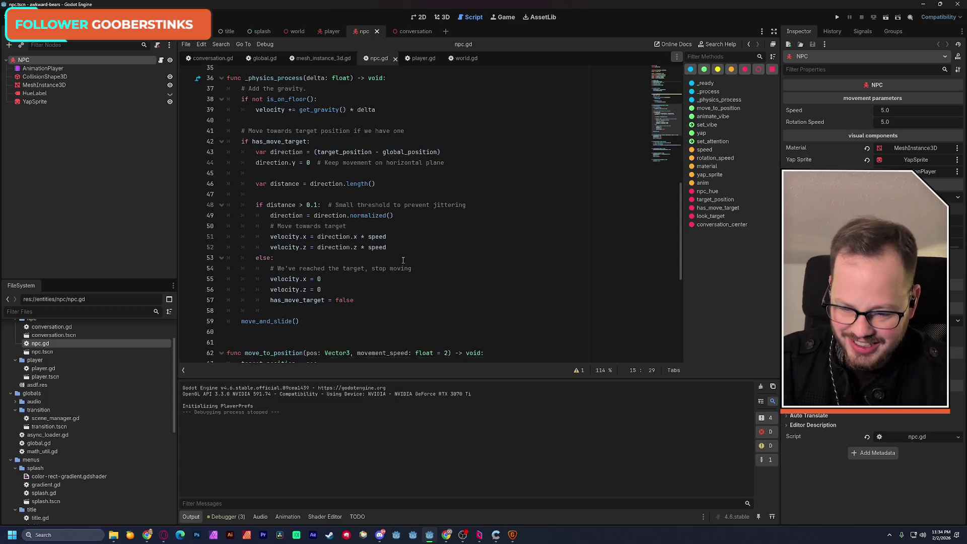
pyautogui.scroll(-7, 408, 262)
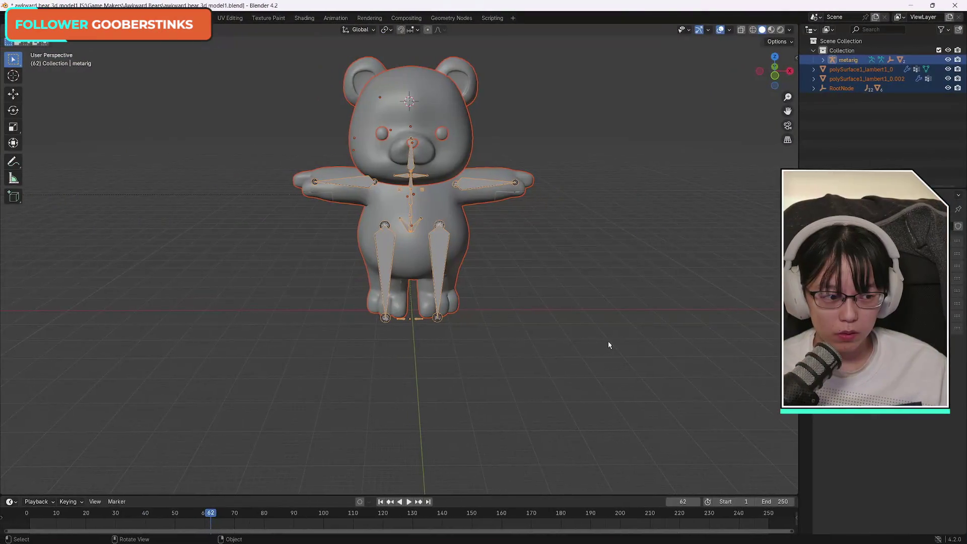
# Step: Parent the bear to the metarig with automatic weights, undo after the bone heat failure, and deselect everything
pyautogui.hotkey('ctrl', 'p')
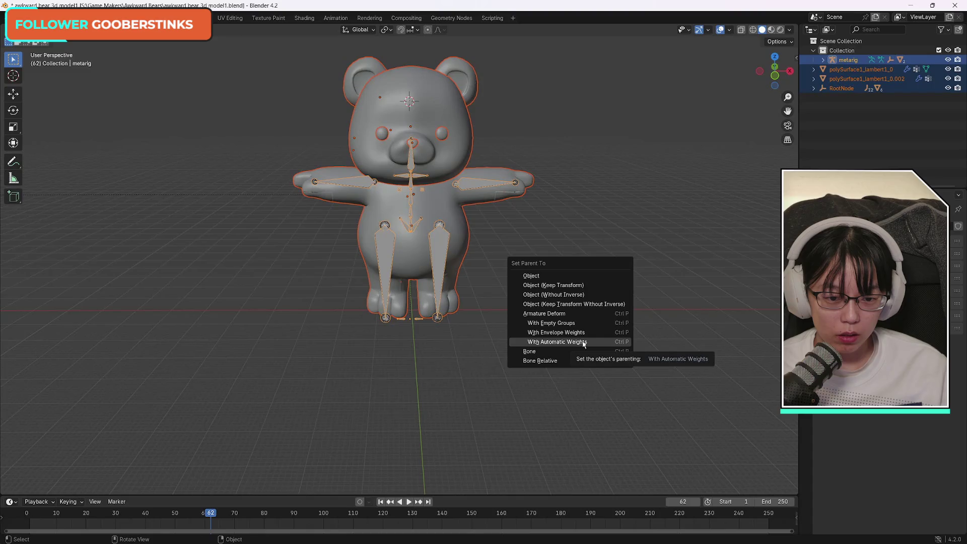
pyautogui.click(583, 343)
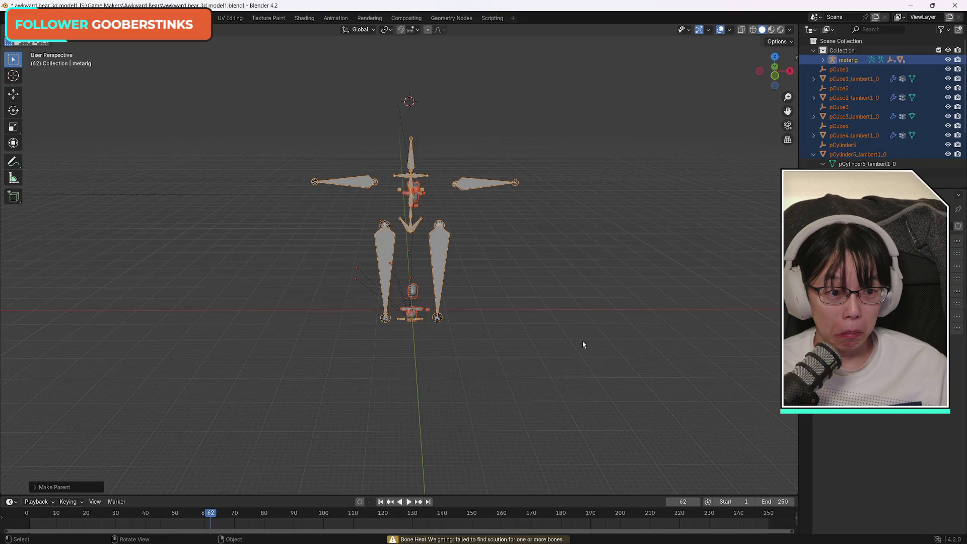
pyautogui.hotkey('ctrl', 'z')
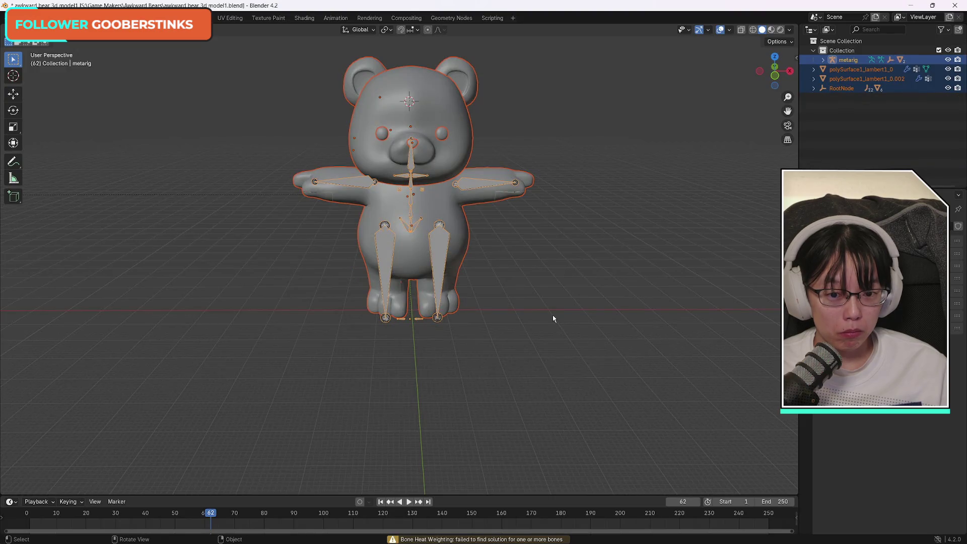
pyautogui.click(553, 318)
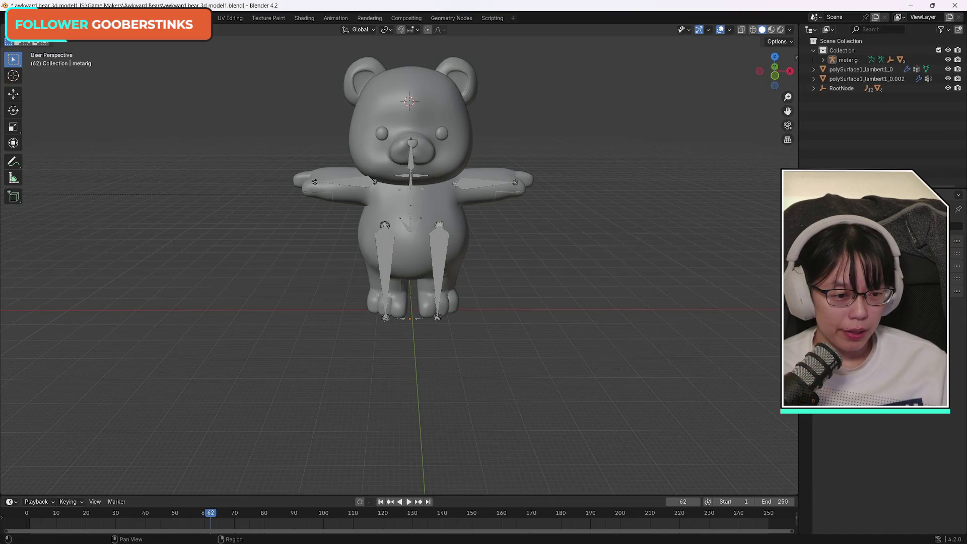
pyautogui.scroll(5, 882, 353)
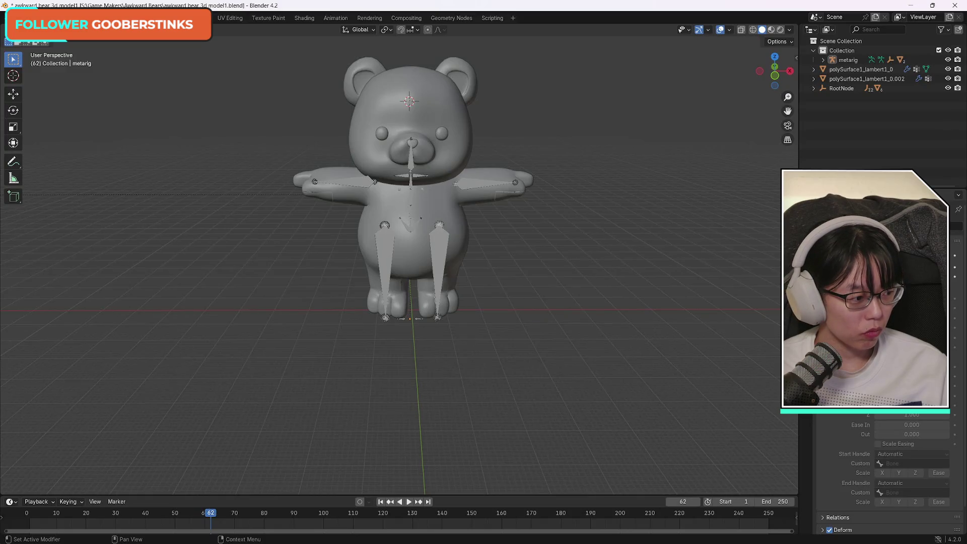
pyautogui.scroll(-2, 887, 473)
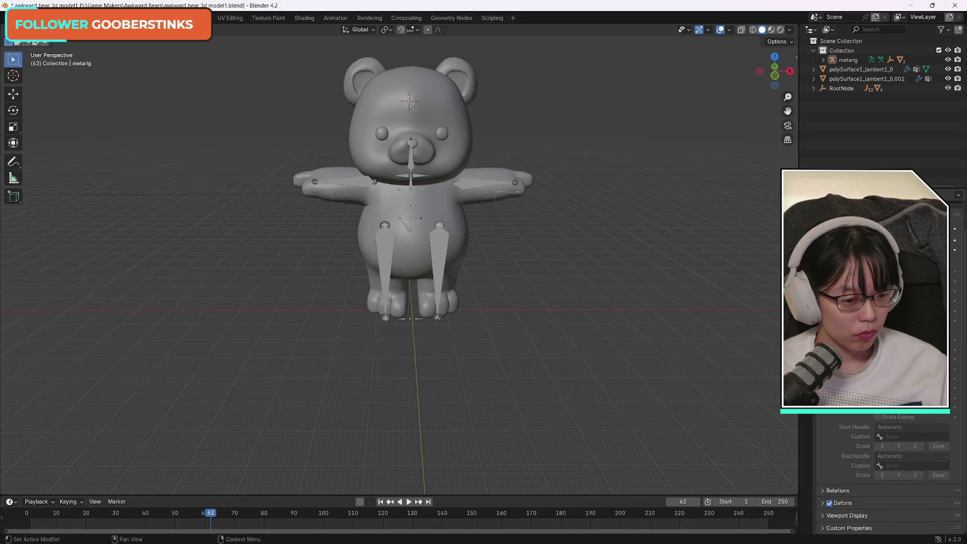
pyautogui.scroll(2, 887, 473)
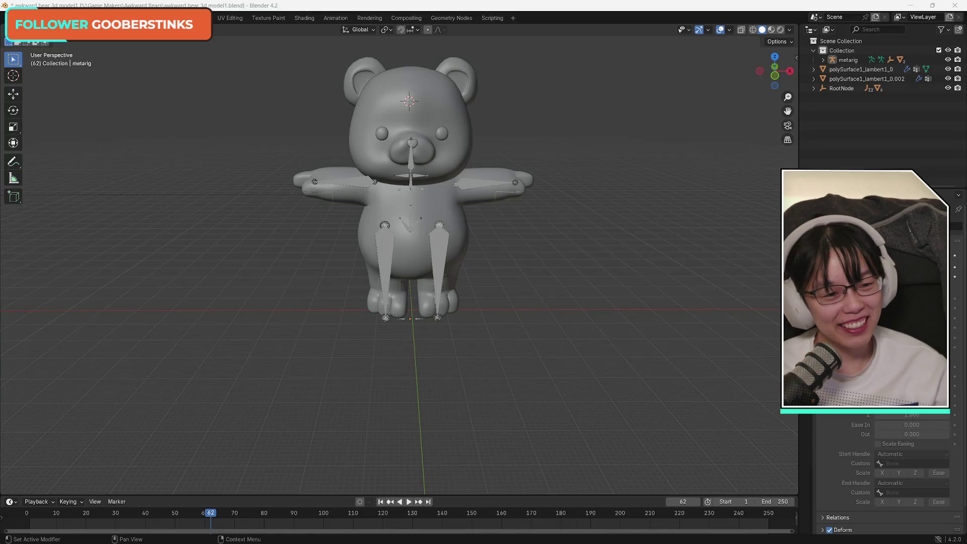
pyautogui.click(856, 253)
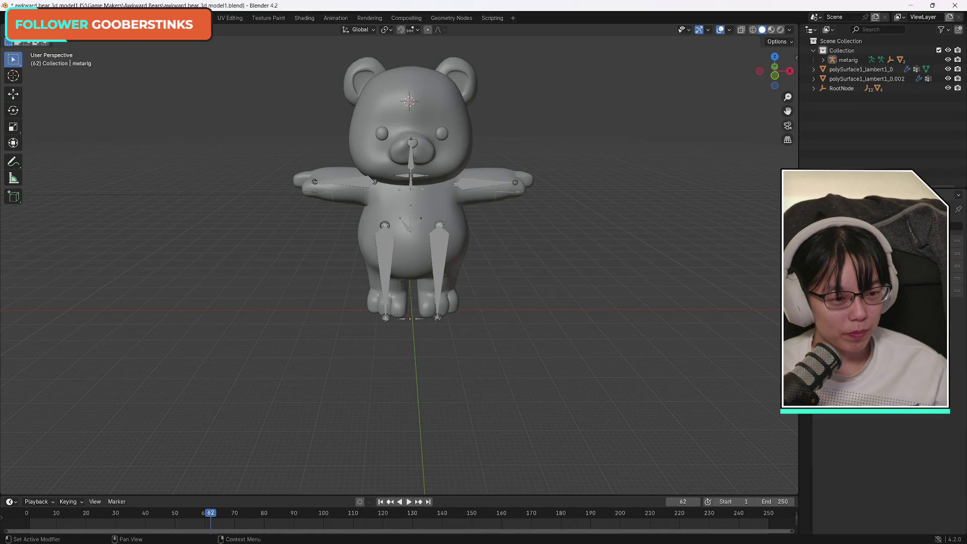
pyautogui.click(856, 266)
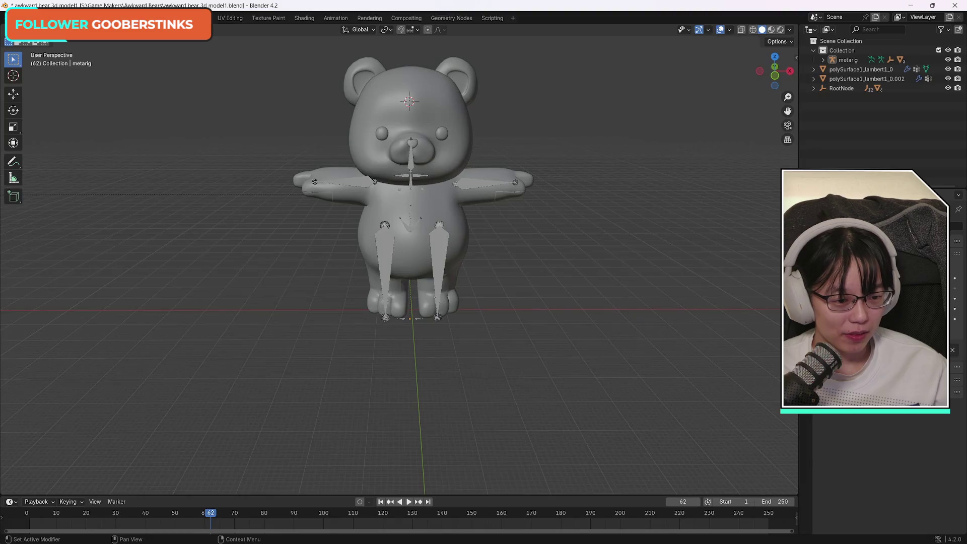
pyautogui.click(857, 266)
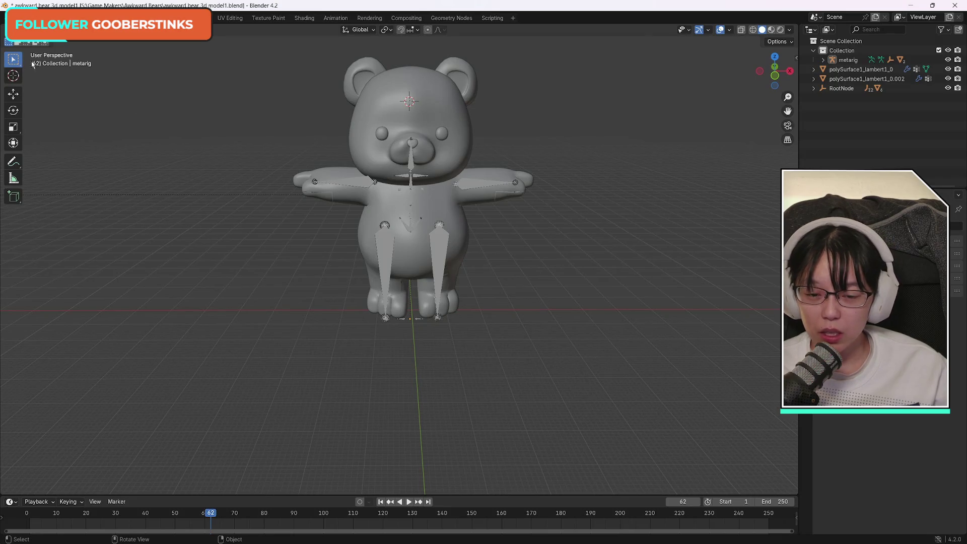
# Step: Select metarig through RootNode in the Outliner and switch to Front Orthographic view
pyautogui.click(410, 181)
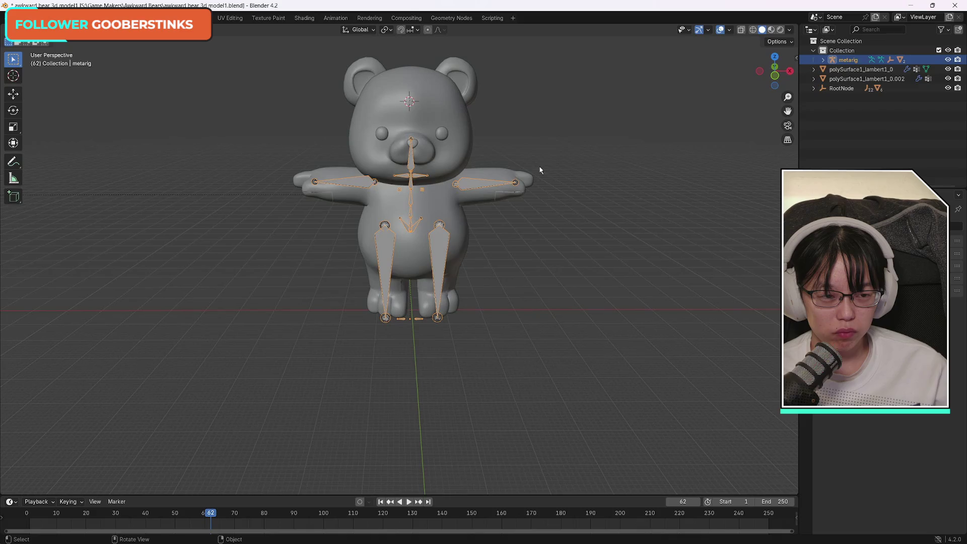
pyautogui.keyDown('shift'); pyautogui.click(849, 90); pyautogui.keyUp('shift')
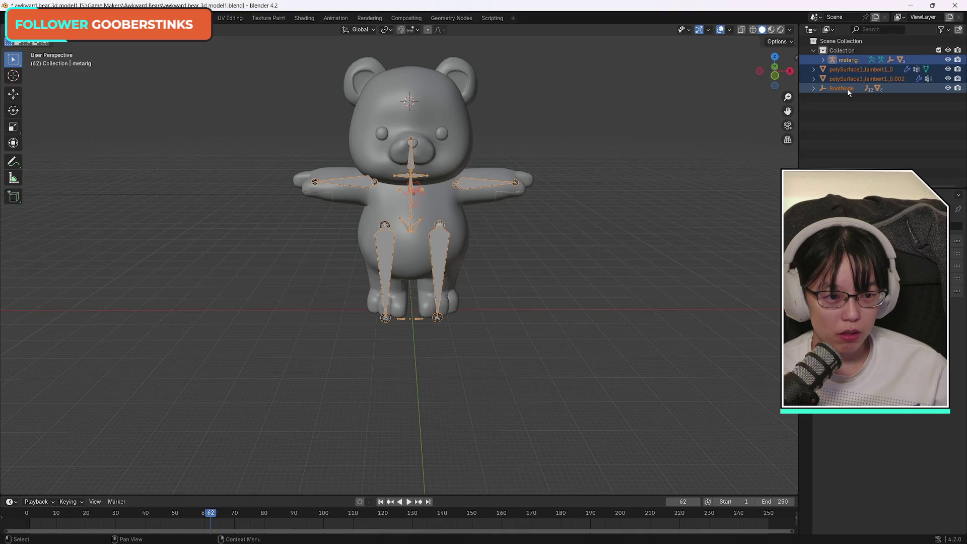
pyautogui.click(775, 73)
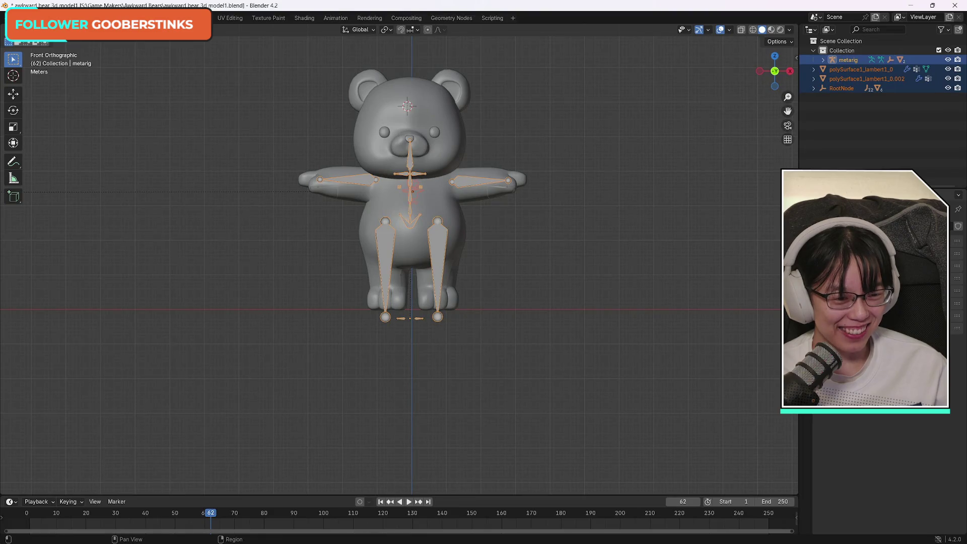
# Step: In Pose Mode, trackball-rotate all the bear's bones as a test, then undo and deselect them
pyautogui.hotkey('ctrl', 'Tab')
pyautogui.moveTo(244, 42); pyautogui.dragTo(642, 387)
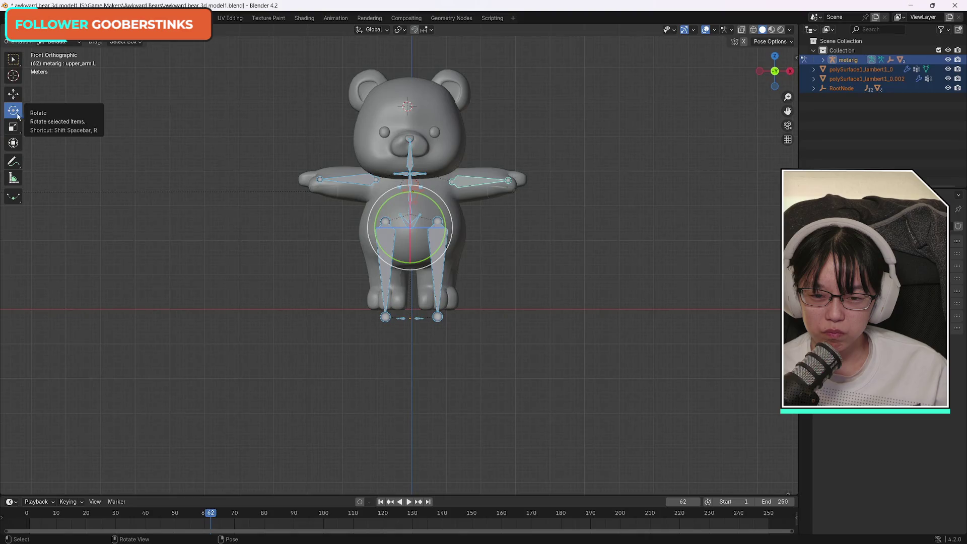
pyautogui.moveTo(428, 214); pyautogui.dragTo(398, 231)
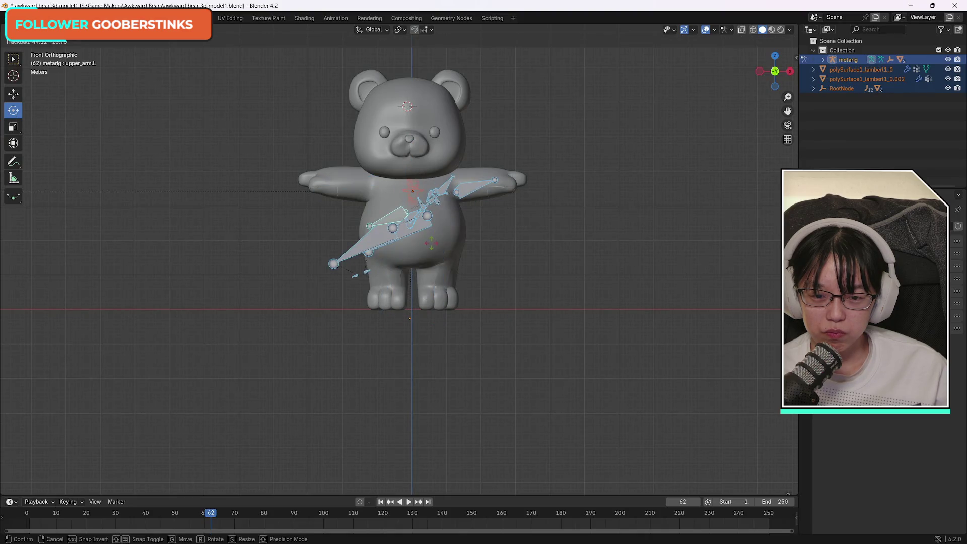
pyautogui.click(398, 232)
pyautogui.hotkey('ctrl', 'z')
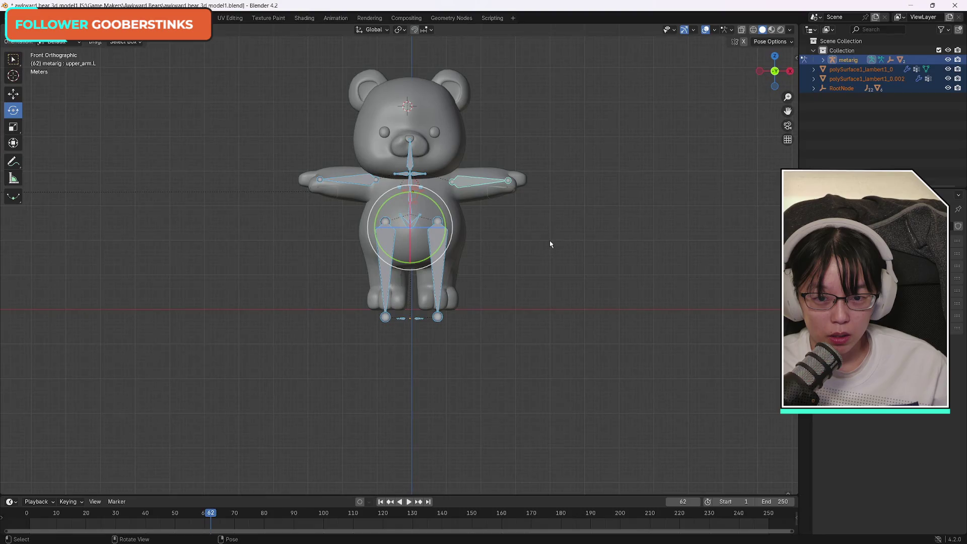
pyautogui.click(550, 241)
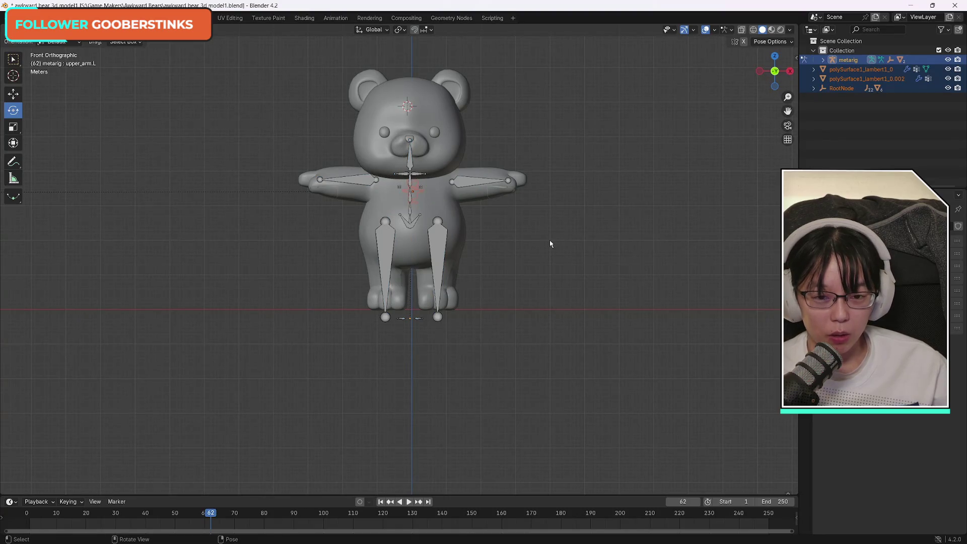
pyautogui.moveTo(262, 43)
pyautogui.mouseDown()
pyautogui.moveTo(471, 110)
pyautogui.moveTo(556, 360)
pyautogui.mouseUp()
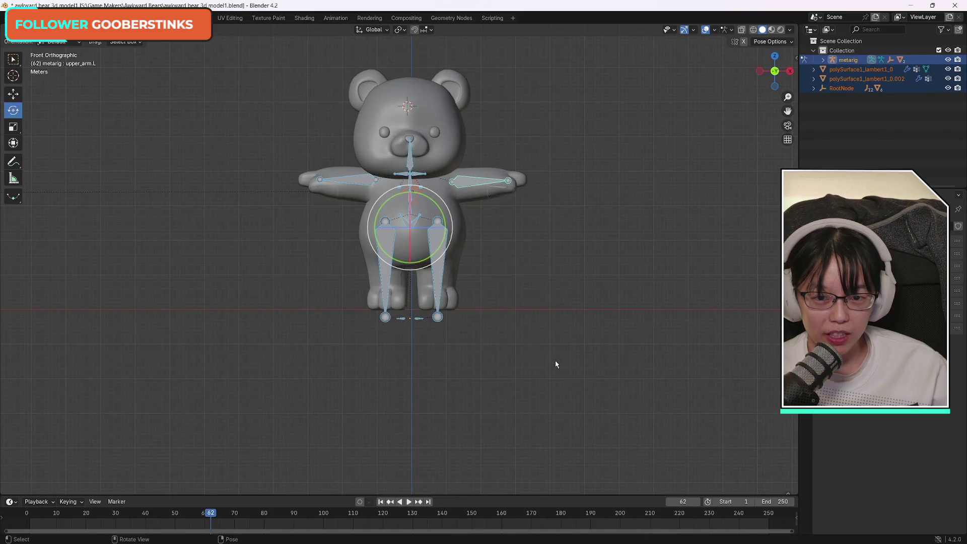
pyautogui.click(569, 255)
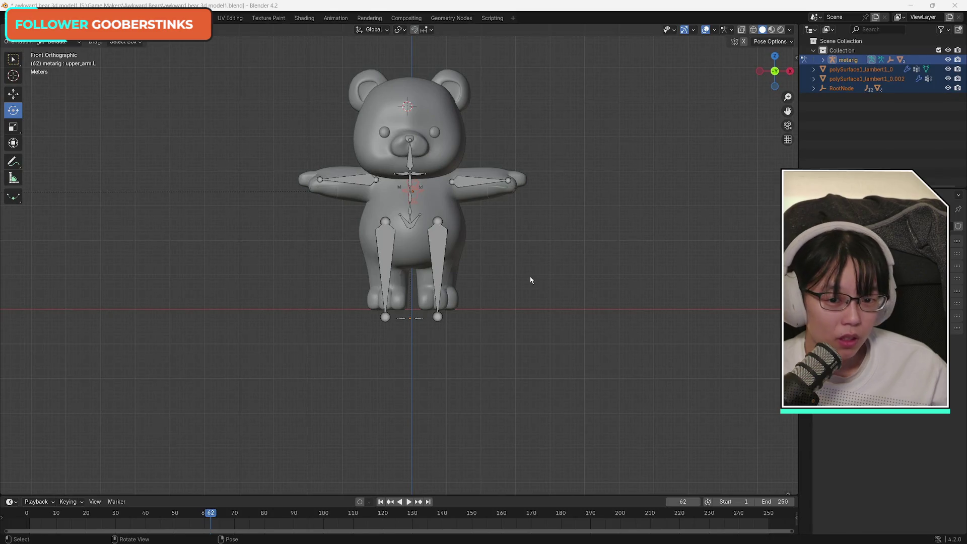
# Step: Select the upper_arm.R bone and switch the metarig back to Object Mode
pyautogui.click(358, 185)
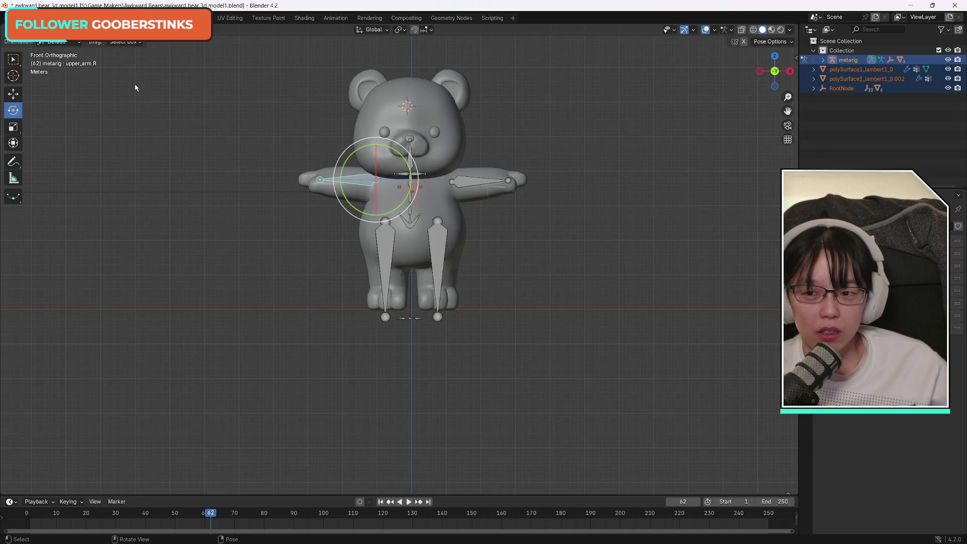
pyautogui.click(60, 43)
pyautogui.click(61, 42)
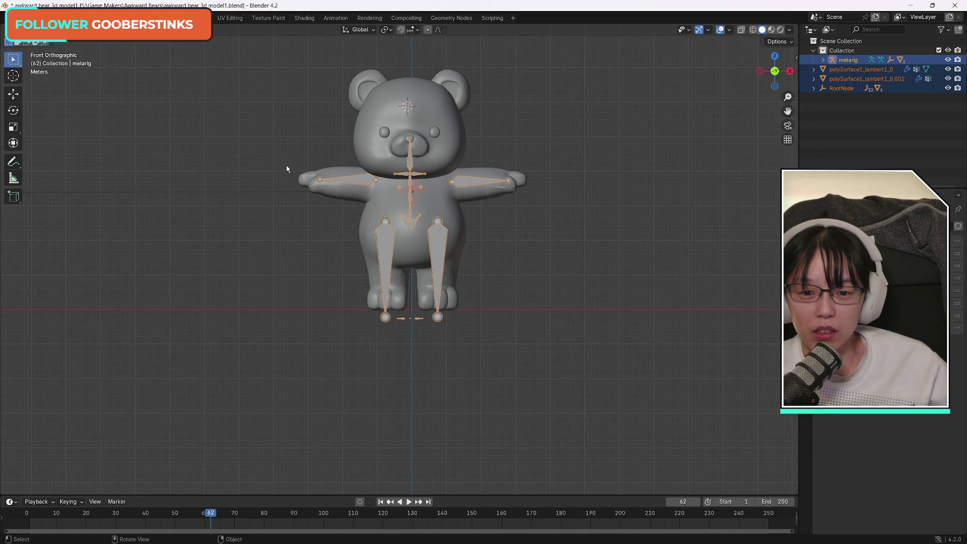
# Step: Delete the metarig and root objects, then add a Single Bone armature above the bear's head
pyautogui.press('Delete')
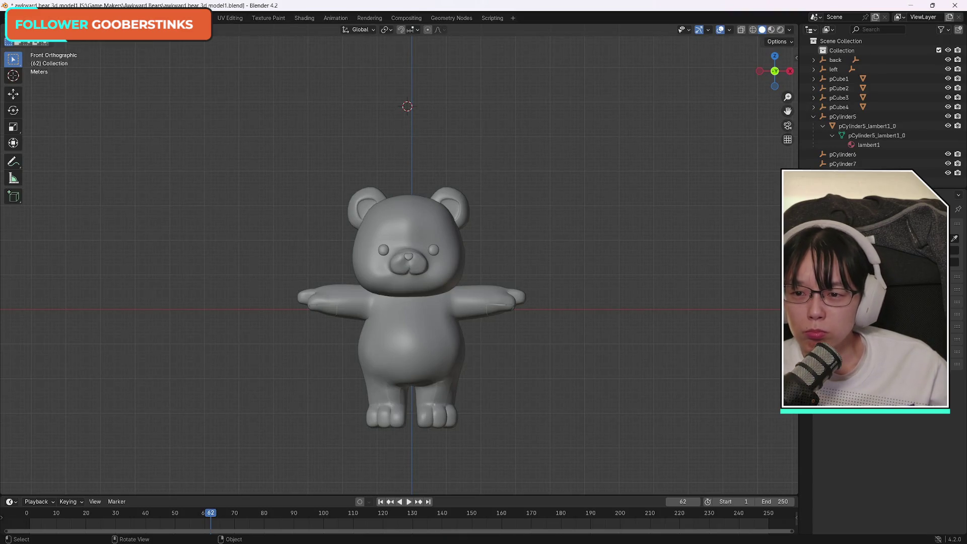
pyautogui.hotkey('shift', 'a')
pyautogui.moveTo(180, 110)
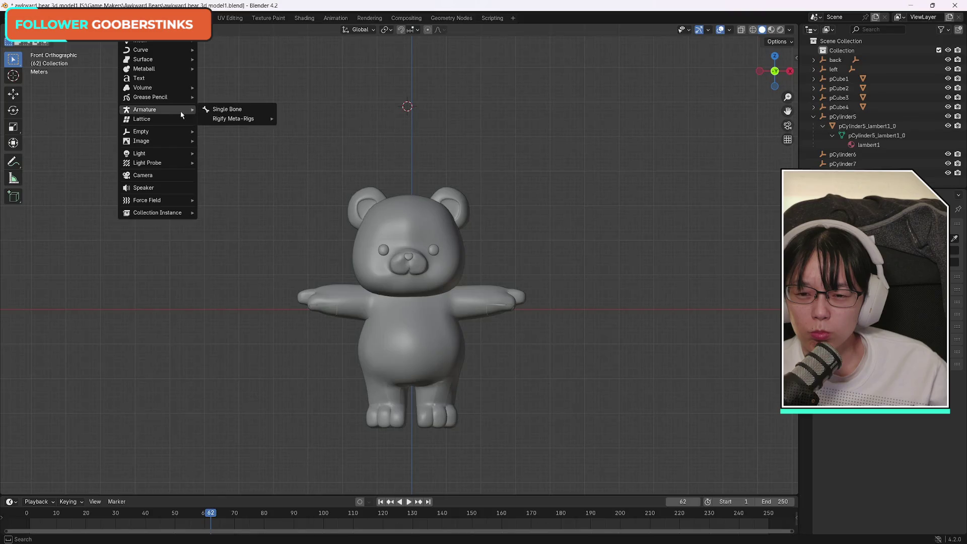
pyautogui.click(240, 110)
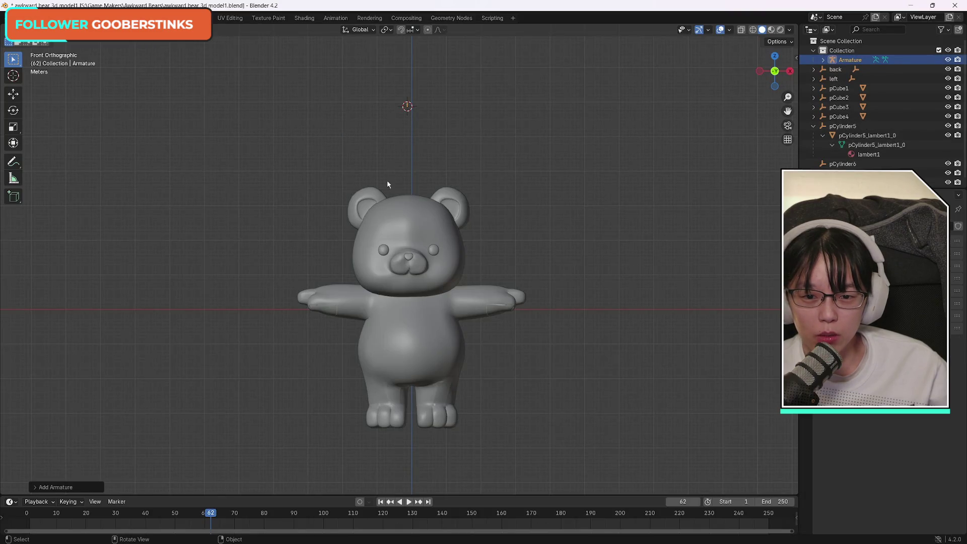
pyautogui.scroll(4, 406, 101)
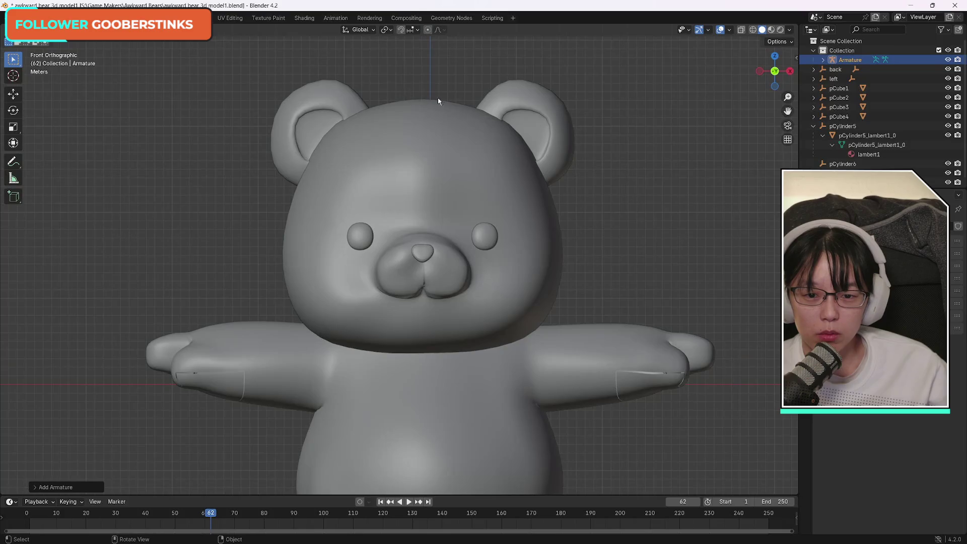
pyautogui.scroll(-5, 438, 101)
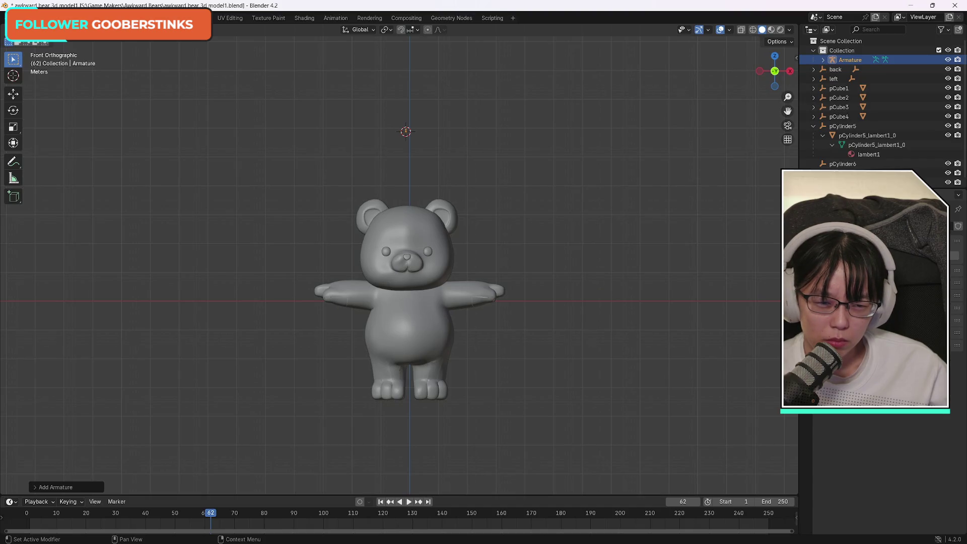
pyautogui.click(14, 114)
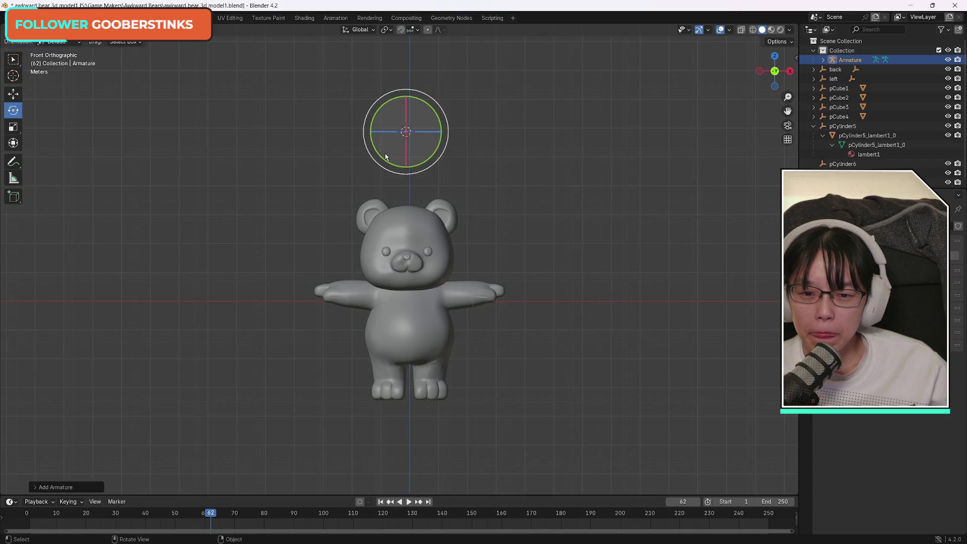
# Step: Scale the new bone down to a shorter length
pyautogui.click(13, 127)
pyautogui.moveTo(426, 111)
pyautogui.mouseDown()
pyautogui.moveTo(477, 59)
pyautogui.moveTo(399, 136)
pyautogui.mouseUp()
pyautogui.moveTo(406, 95)
pyautogui.mouseDown()
pyautogui.moveTo(438, 191)
pyautogui.moveTo(447, 162)
pyautogui.moveTo(418, 126)
pyautogui.moveTo(478, 58)
pyautogui.moveTo(394, 108)
pyautogui.mouseUp()
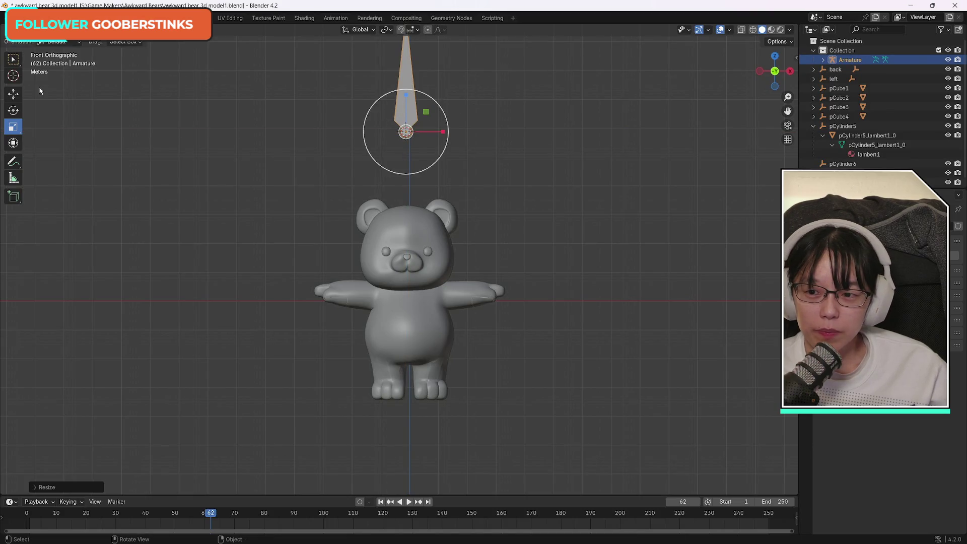
pyautogui.click(13, 60)
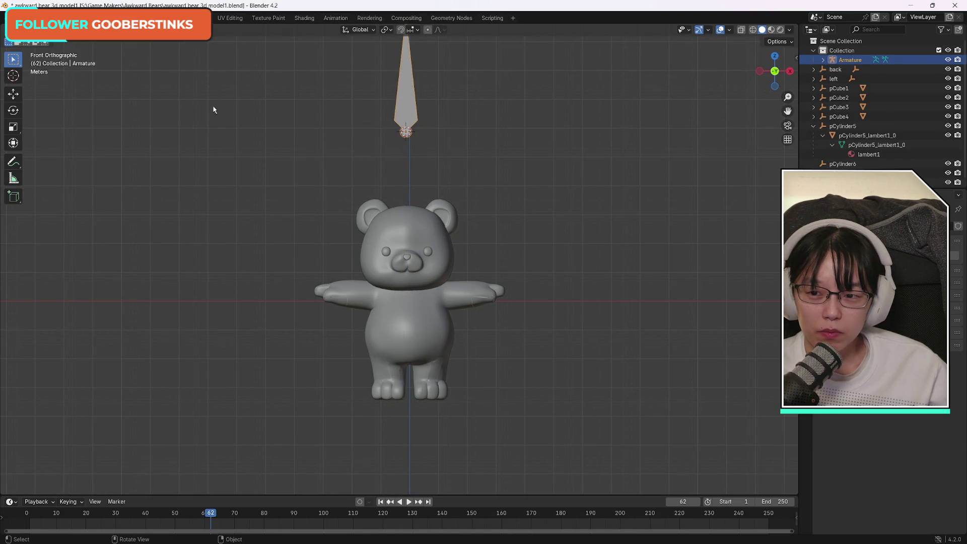
# Step: Move the bone down along Z into the bear's head
pyautogui.click(14, 94)
pyautogui.moveTo(411, 96); pyautogui.dragTo(430, 228)
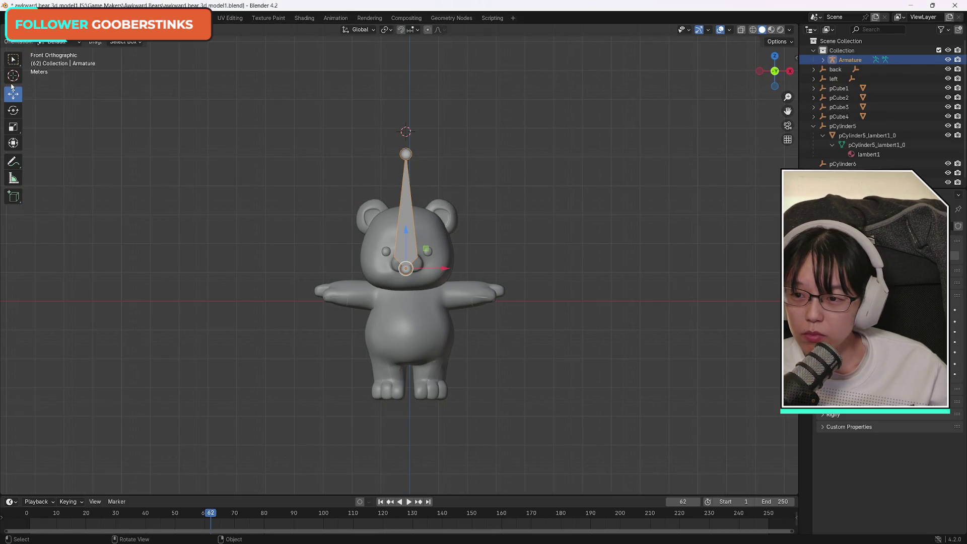
pyautogui.click(13, 62)
pyautogui.click(13, 91)
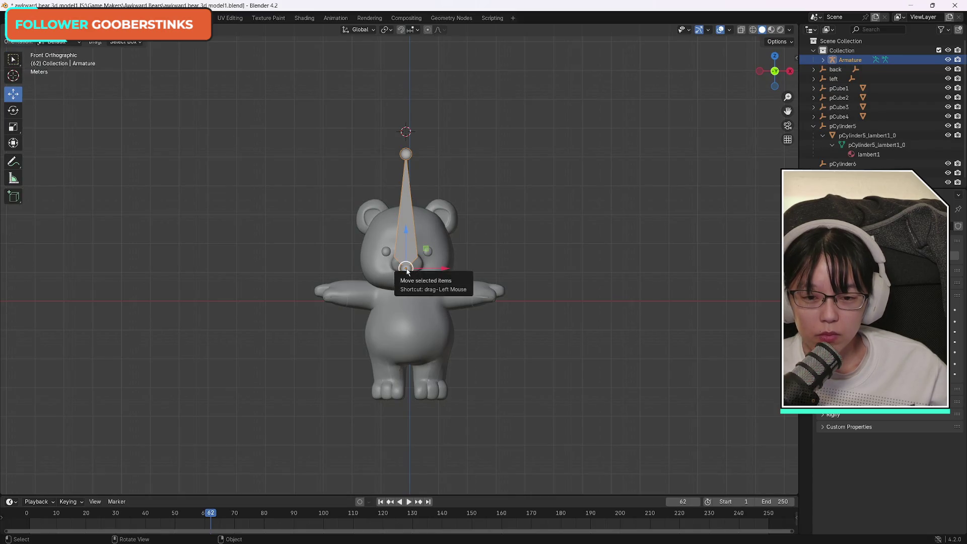
pyautogui.moveTo(406, 230); pyautogui.dragTo(406, 247)
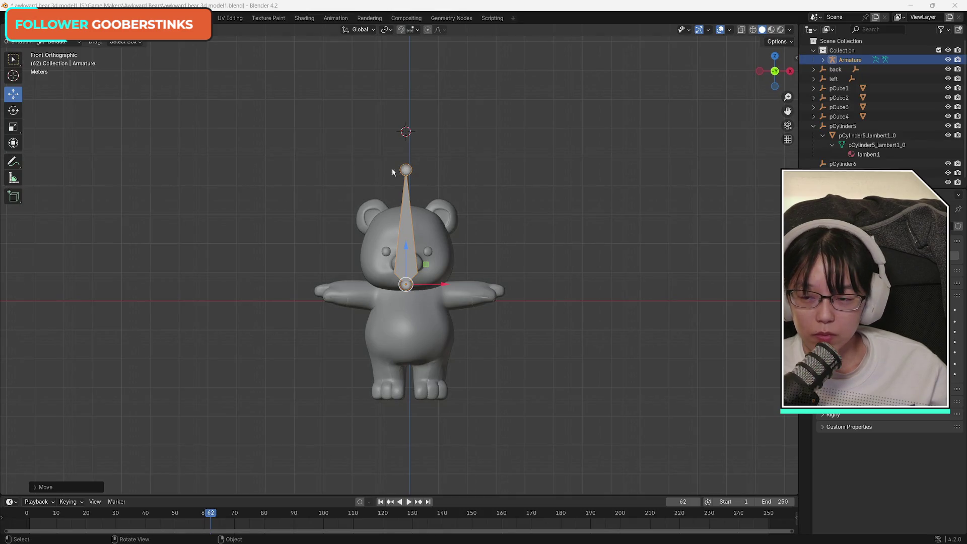
# Step: Shorten the bone slightly and lower it so its base sits at the bear's neck
pyautogui.click(13, 127)
pyautogui.moveTo(426, 263); pyautogui.dragTo(417, 275)
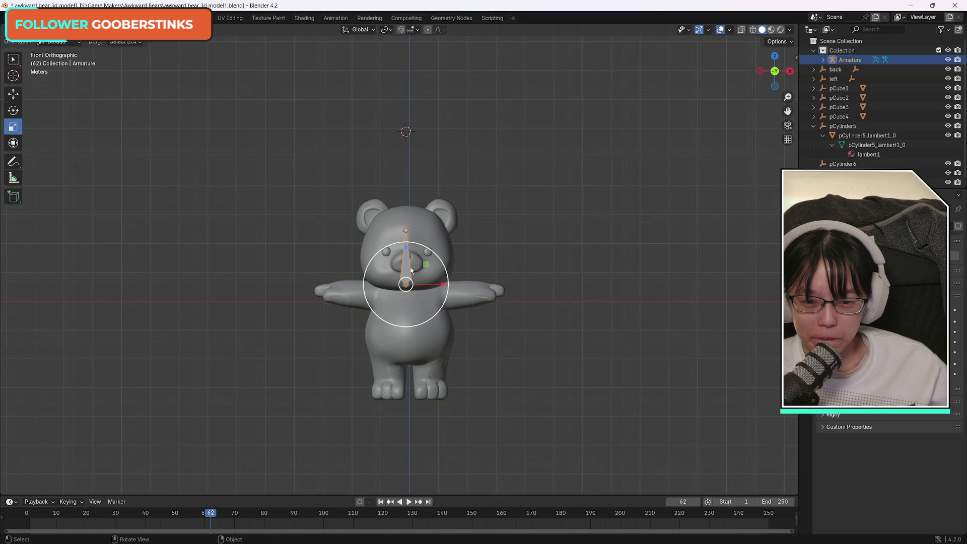
pyautogui.moveTo(406, 247); pyautogui.dragTo(408, 259)
pyautogui.hotkey('ctrl', 'z')
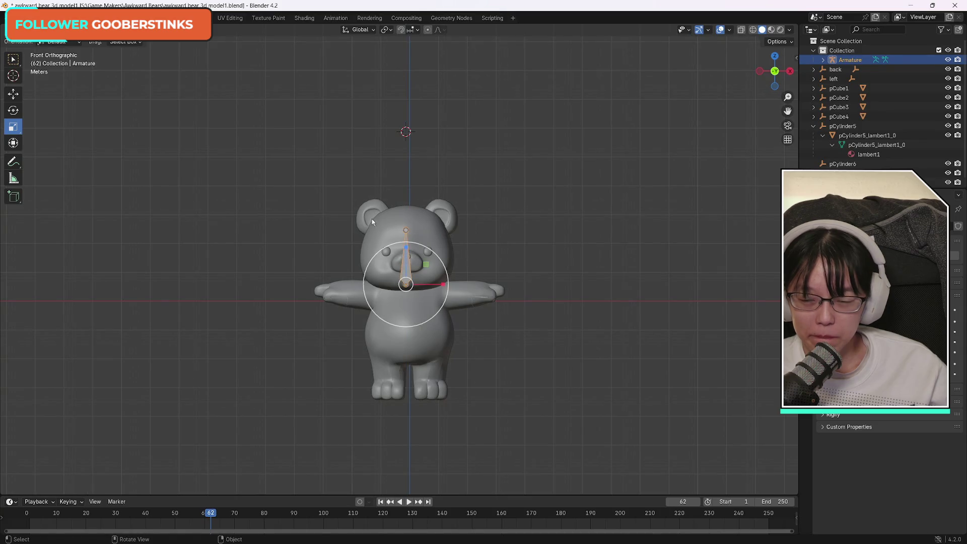
pyautogui.click(13, 96)
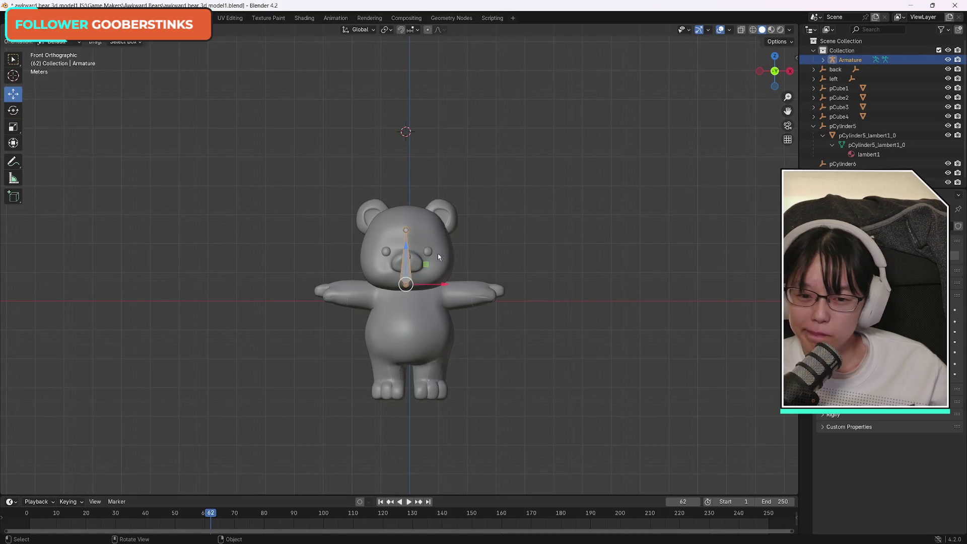
pyautogui.moveTo(407, 249); pyautogui.dragTo(406, 255)
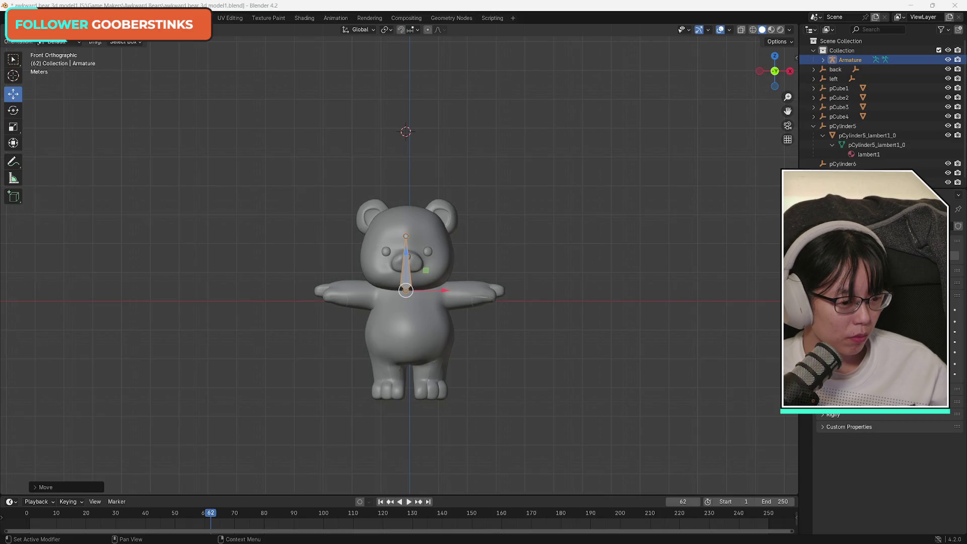
pyautogui.scroll(-5, 886, 328)
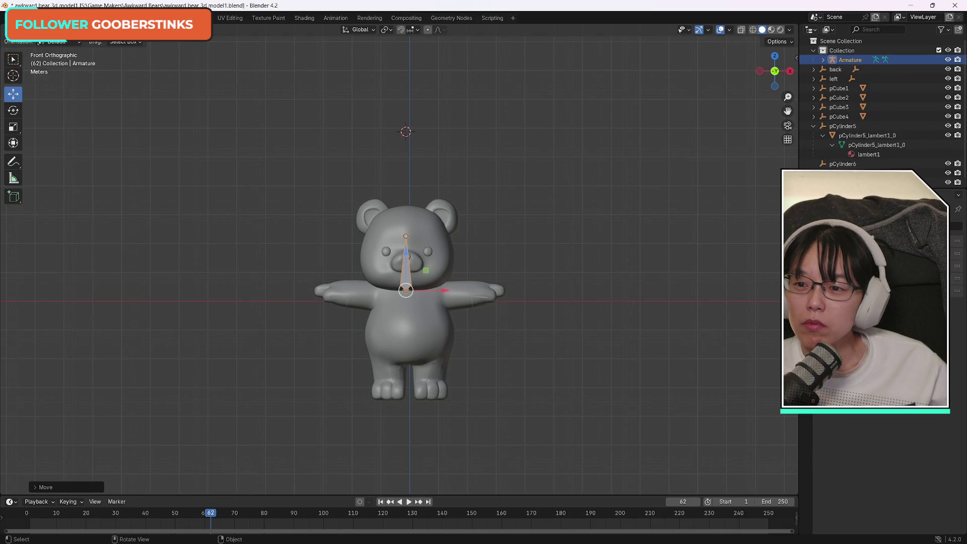
pyautogui.hotkey('shift', 'a')
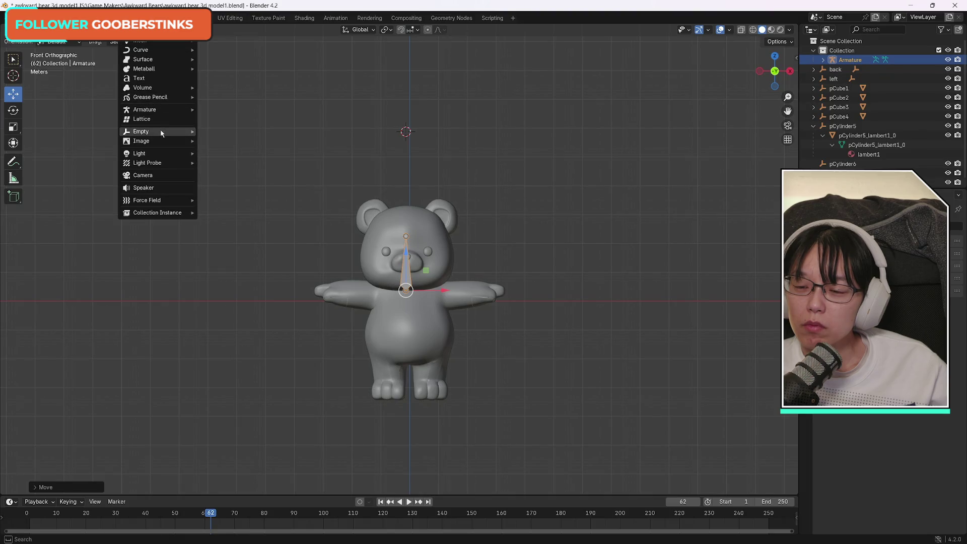
# Step: Add a second Single Bone armature, Armature.001, and shift it in the front plane
pyautogui.moveTo(161, 134)
pyautogui.moveTo(181, 109)
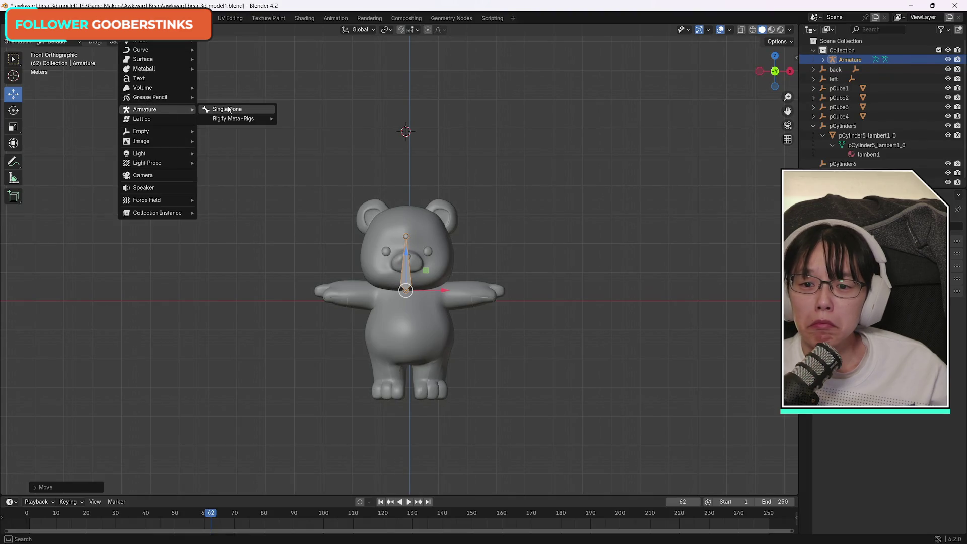
pyautogui.click(227, 110)
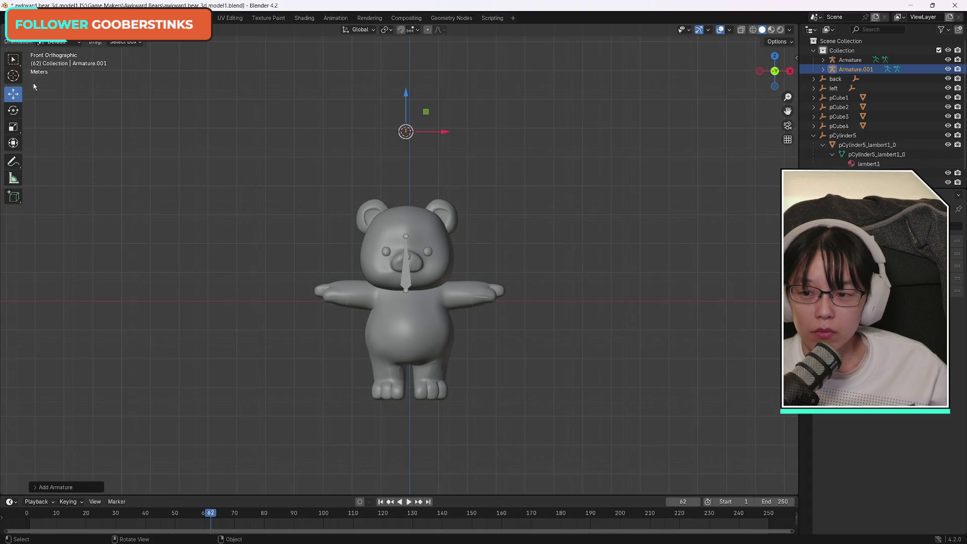
pyautogui.moveTo(426, 112)
pyautogui.mouseDown()
pyautogui.moveTo(515, 95)
pyautogui.moveTo(409, 114)
pyautogui.moveTo(523, 89)
pyautogui.moveTo(436, 110)
pyautogui.mouseUp()
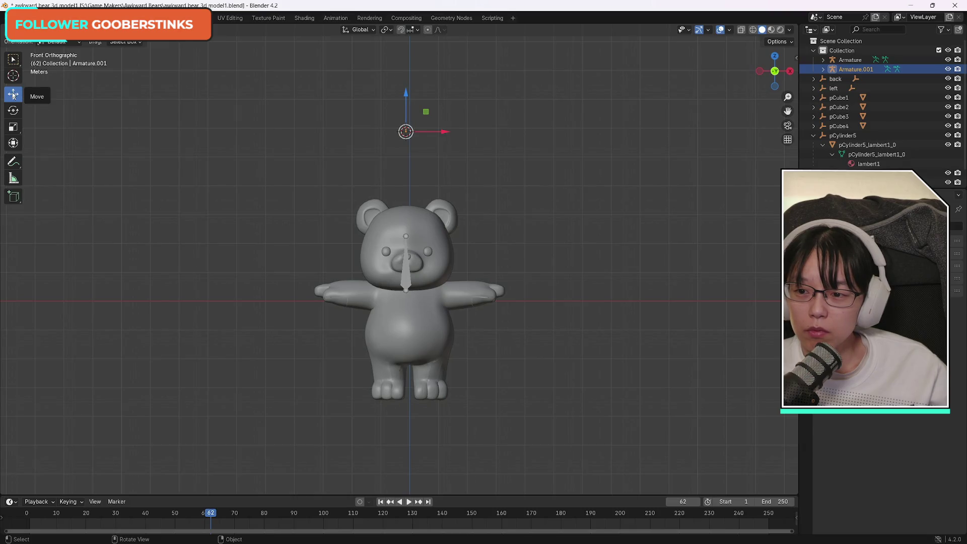
pyautogui.click(13, 127)
# Step: Shrink Armature.001 and move it down along Z into the bear's belly
pyautogui.moveTo(428, 113)
pyautogui.mouseDown()
pyautogui.moveTo(466, 72)
pyautogui.moveTo(406, 121)
pyautogui.moveTo(468, 65)
pyautogui.moveTo(453, 85)
pyautogui.mouseUp()
pyautogui.click(13, 94)
pyautogui.moveTo(405, 93); pyautogui.dragTo(431, 322)
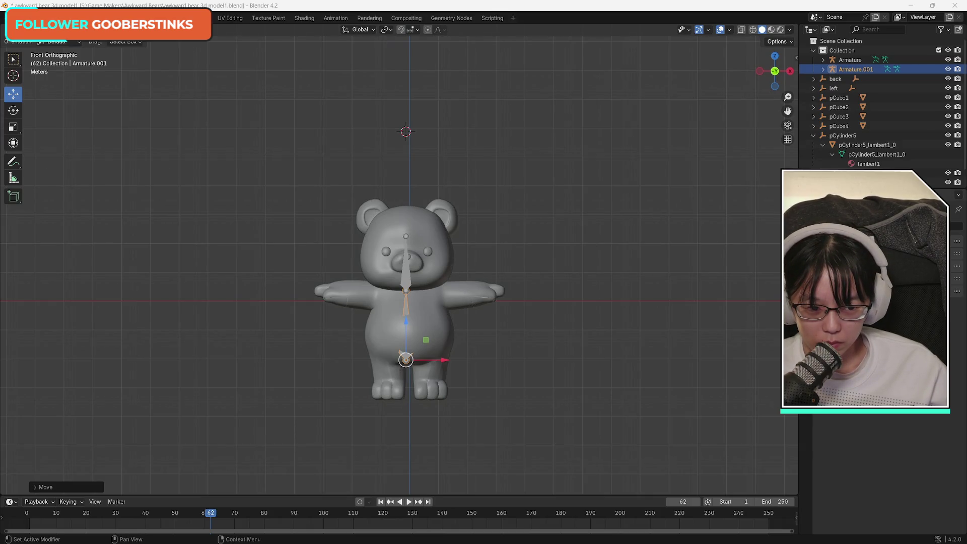
pyautogui.click(877, 290)
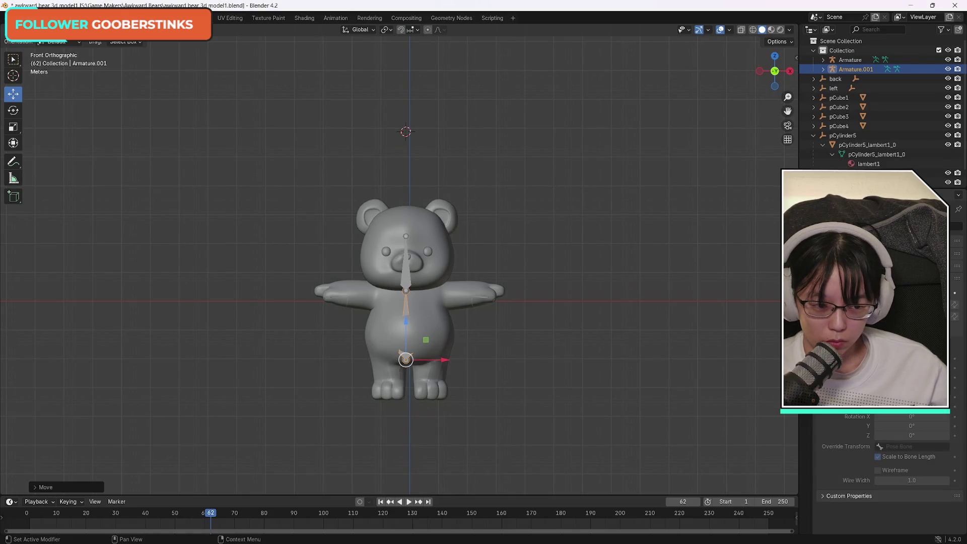
# Step: Browse the bone's display and custom shape settings, then delete the duplicate Armature.001
pyautogui.click(876, 290)
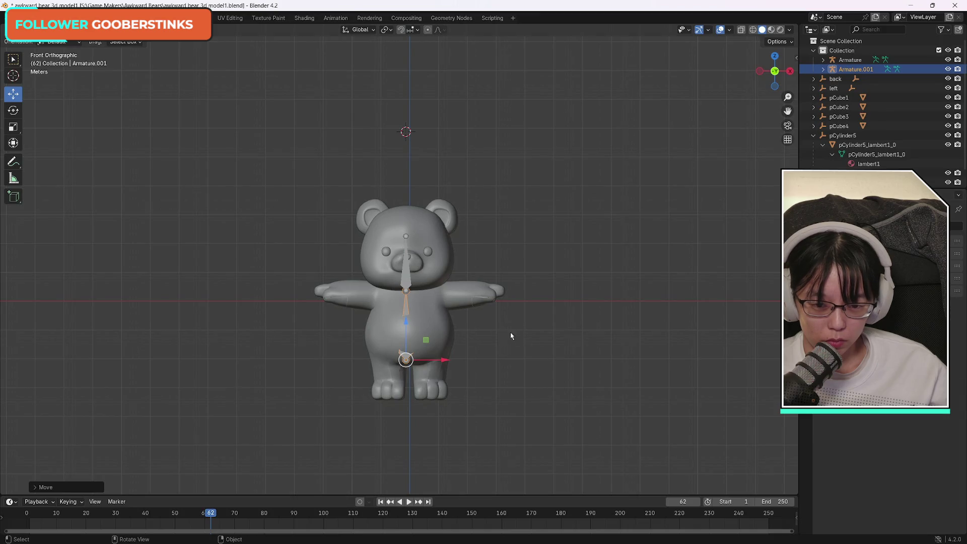
pyautogui.click(877, 291)
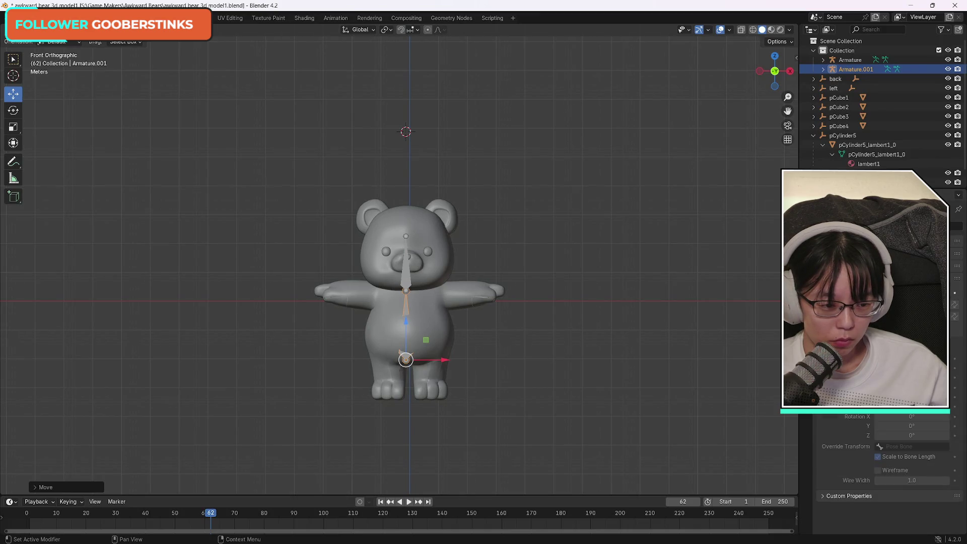
pyautogui.click(877, 291)
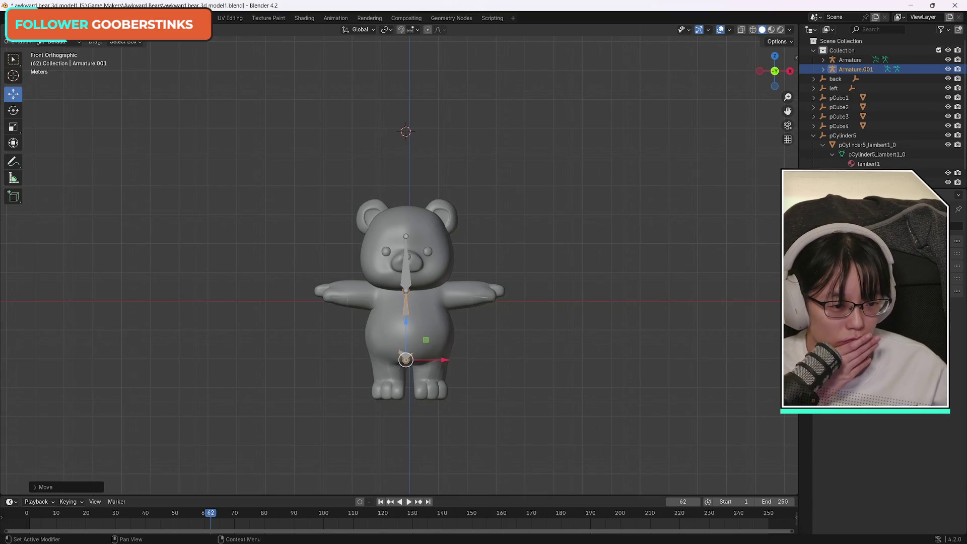
pyautogui.click(877, 290)
pyautogui.click(876, 291)
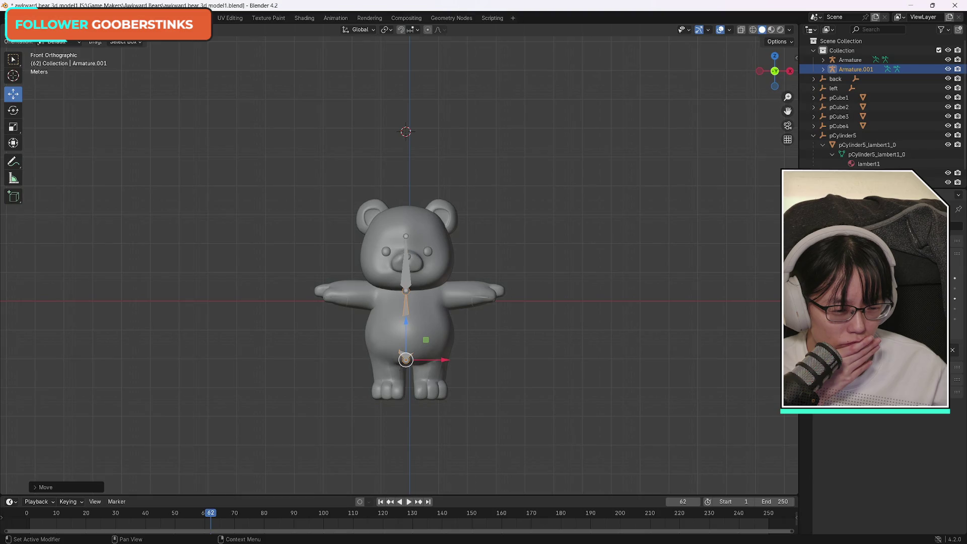
pyautogui.click(876, 291)
pyautogui.scroll(4, 887, 474)
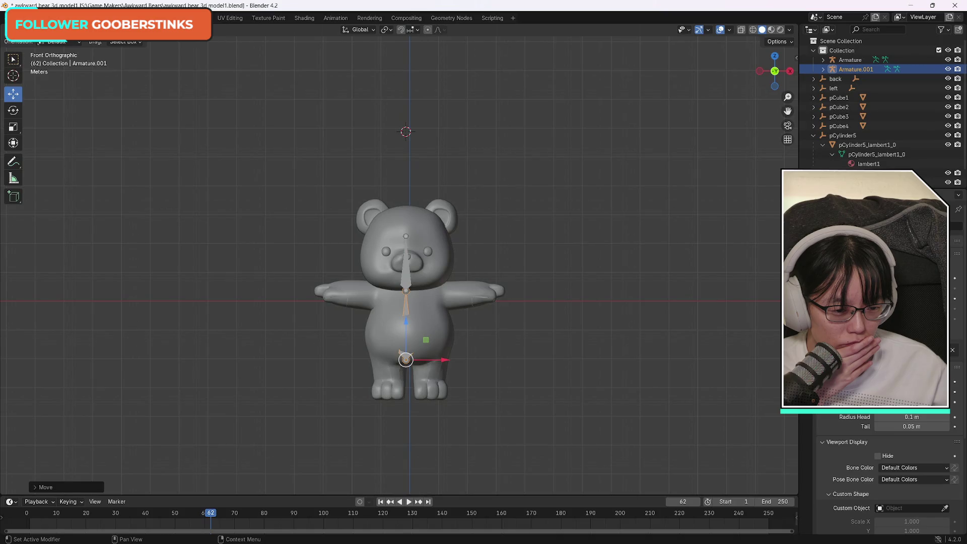
pyautogui.scroll(-3, 886, 474)
pyautogui.scroll(-5, 887, 473)
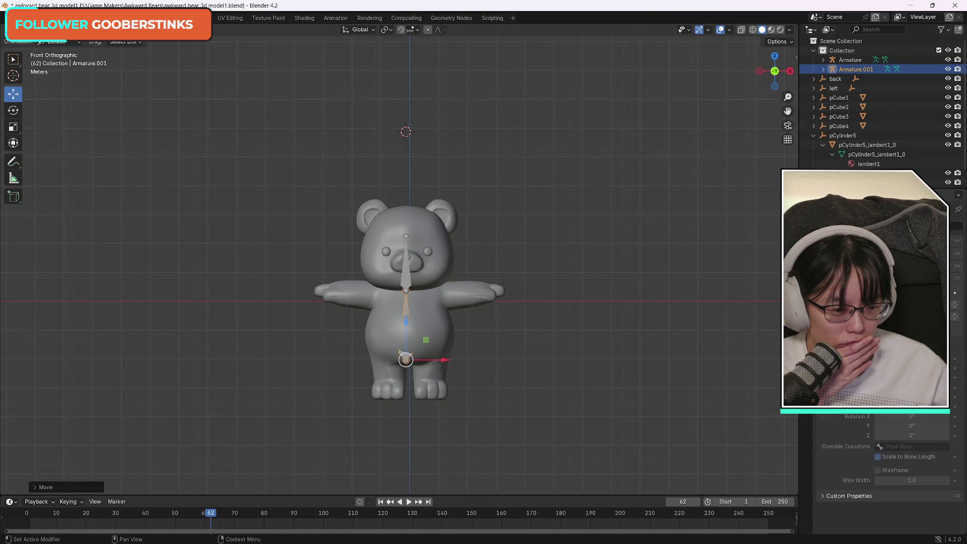
pyautogui.scroll(-7, 887, 473)
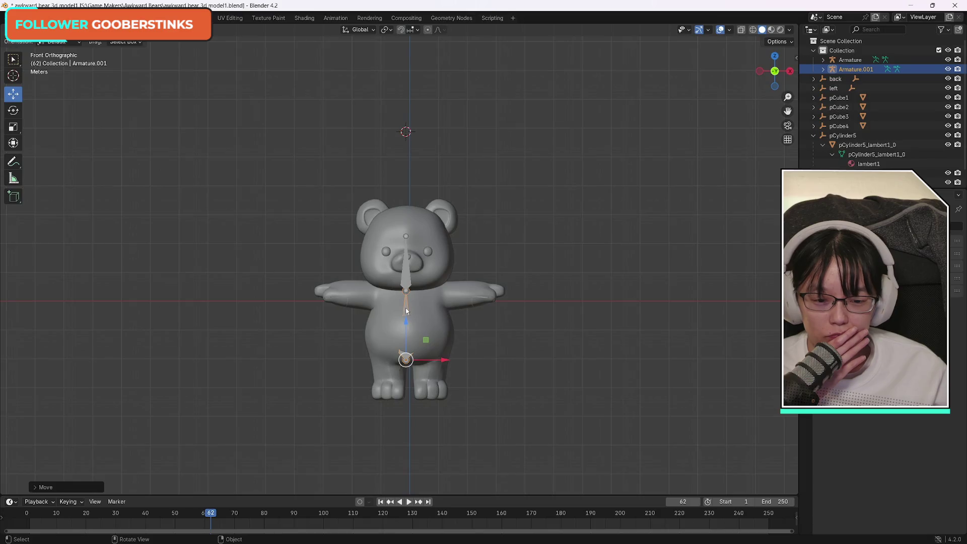
pyautogui.press('Delete')
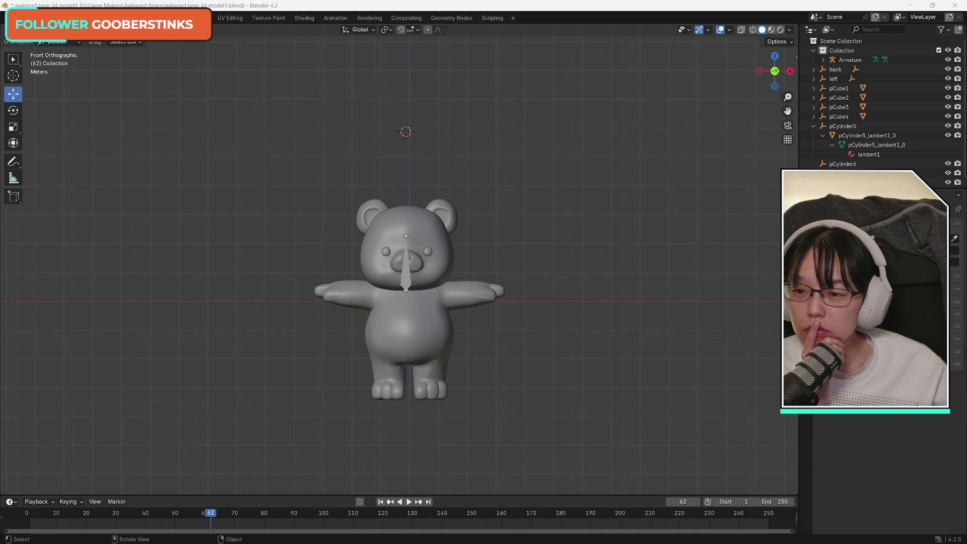
# Step: Move the Armature down along Z to the bear's hips, undoing an accidental scale
pyautogui.click(406, 265)
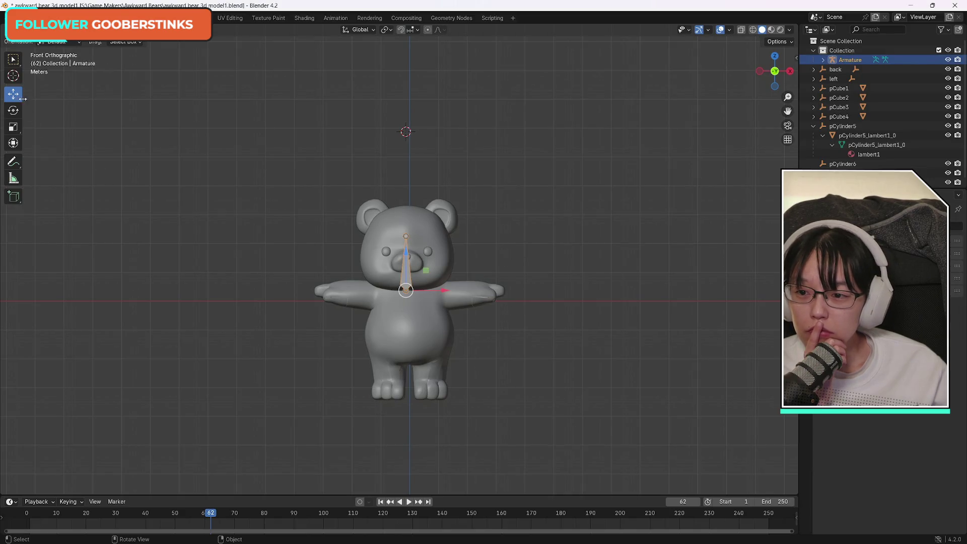
pyautogui.moveTo(444, 290); pyautogui.dragTo(445, 288)
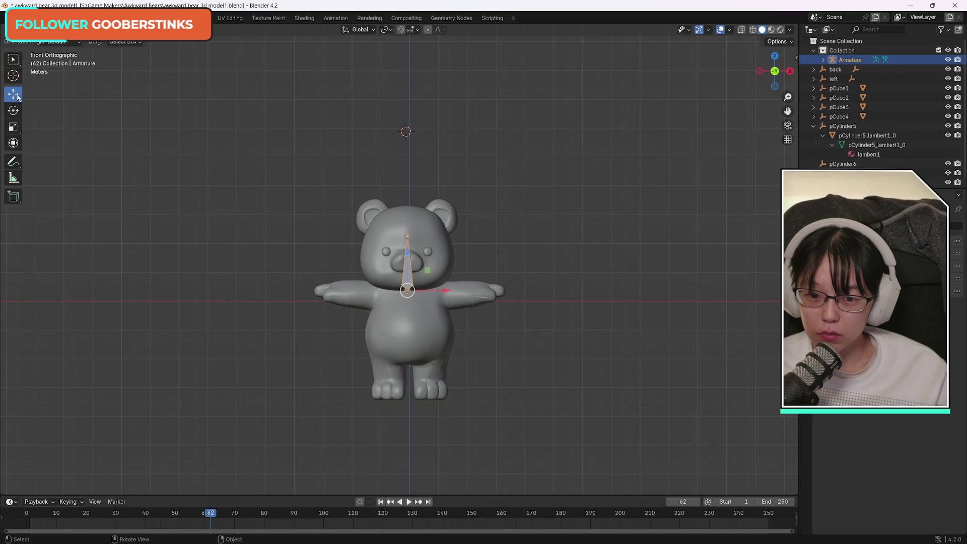
pyautogui.moveTo(404, 257)
pyautogui.mouseDown()
pyautogui.moveTo(417, 321)
pyautogui.moveTo(410, 286)
pyautogui.mouseUp()
pyautogui.click(14, 127)
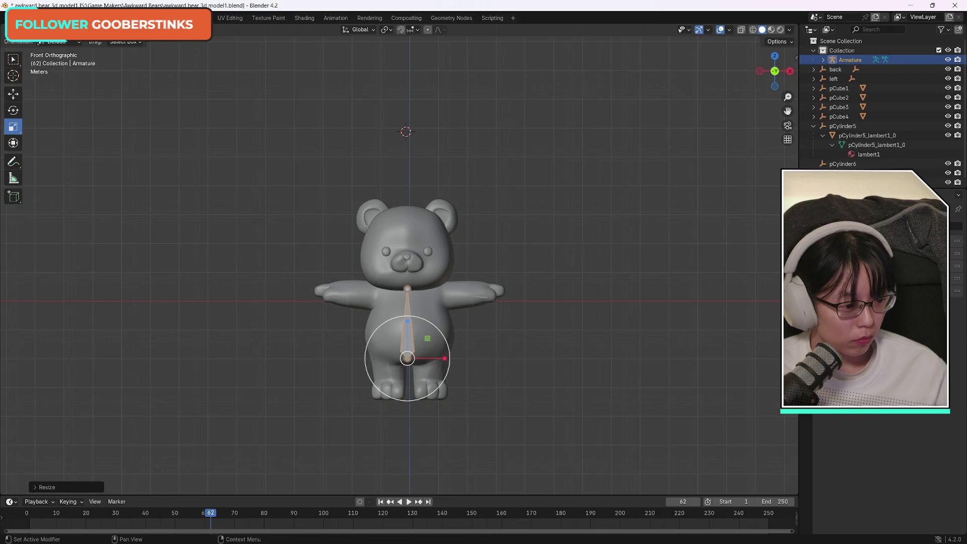
pyautogui.press('s')
pyautogui.click(416, 259)
pyautogui.hotkey('ctrl', 'z')
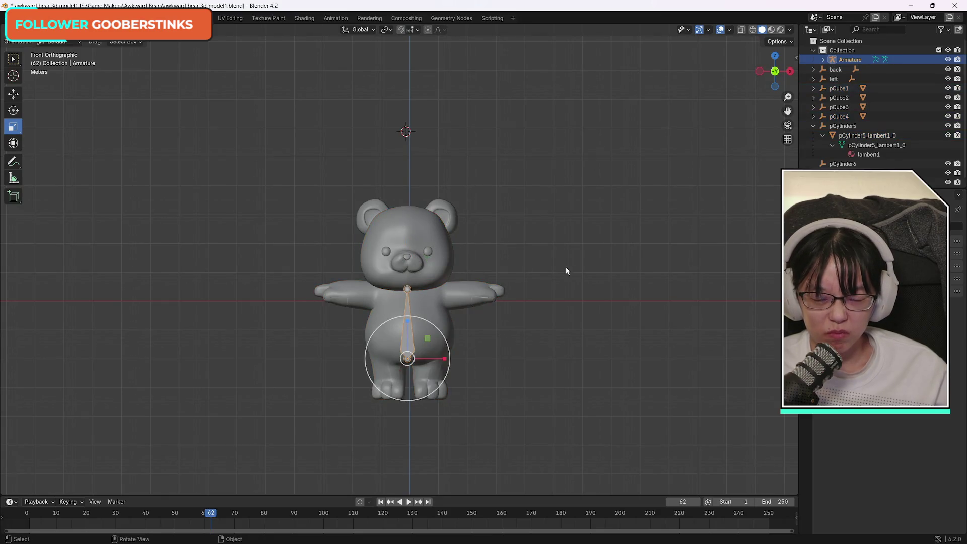
# Step: Select the bear mesh together with the armature
pyautogui.click(410, 212)
pyautogui.click(402, 298)
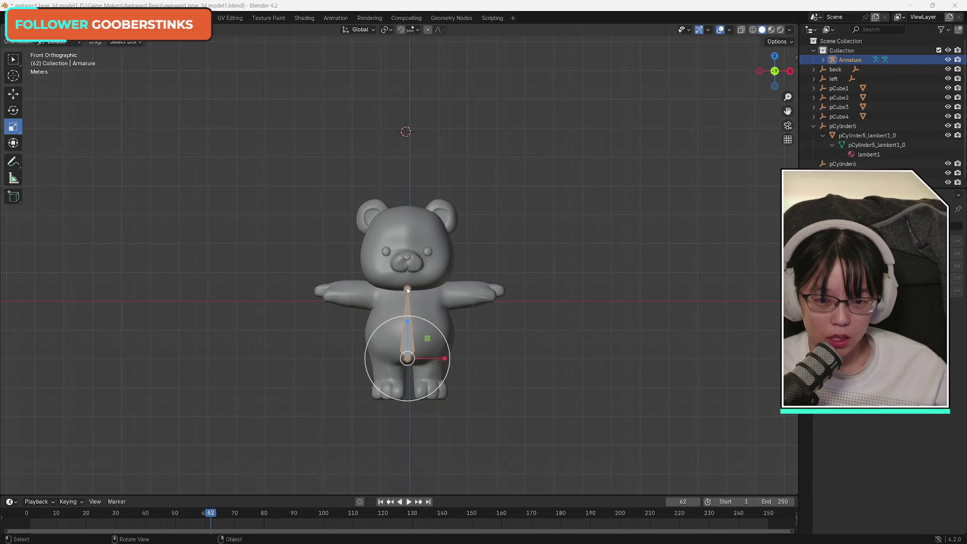
pyautogui.keyDown('shift'); pyautogui.click(408, 267); pyautogui.keyUp('shift')
# Step: Select only the armature and enter Edit Mode on its bones
pyautogui.keyDown('shift'); pyautogui.click(407, 336); pyautogui.keyUp('shift')
pyautogui.click(408, 336)
pyautogui.press('Tab')
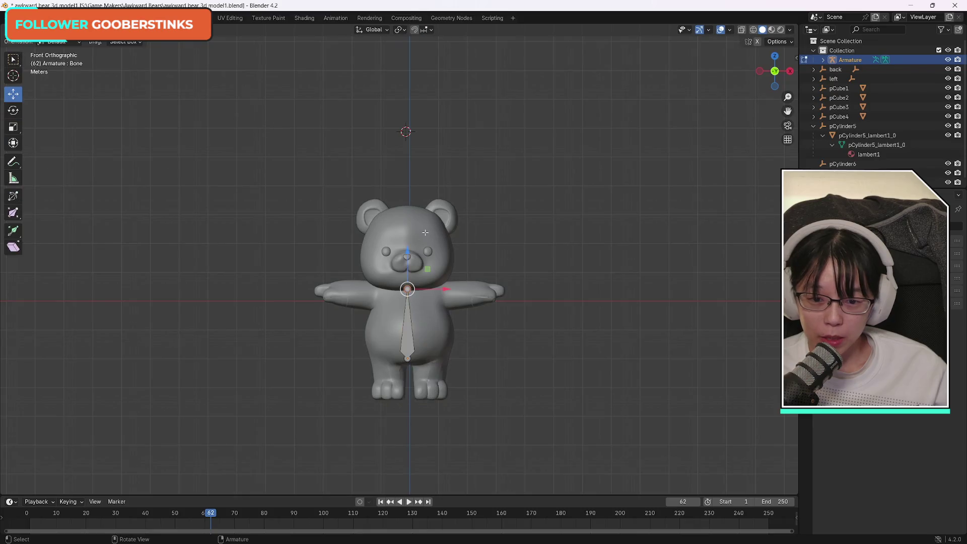
# Step: Try extruding bones from the spine's neck joint, undoing the misplaced arm and tip attempts
pyautogui.press('e')
pyautogui.rightClick(406, 242)
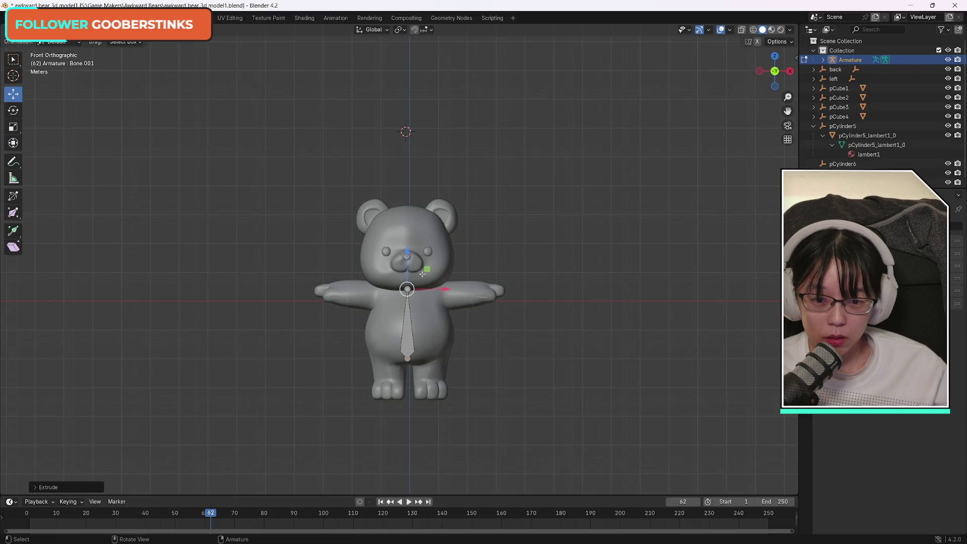
pyautogui.click(408, 289)
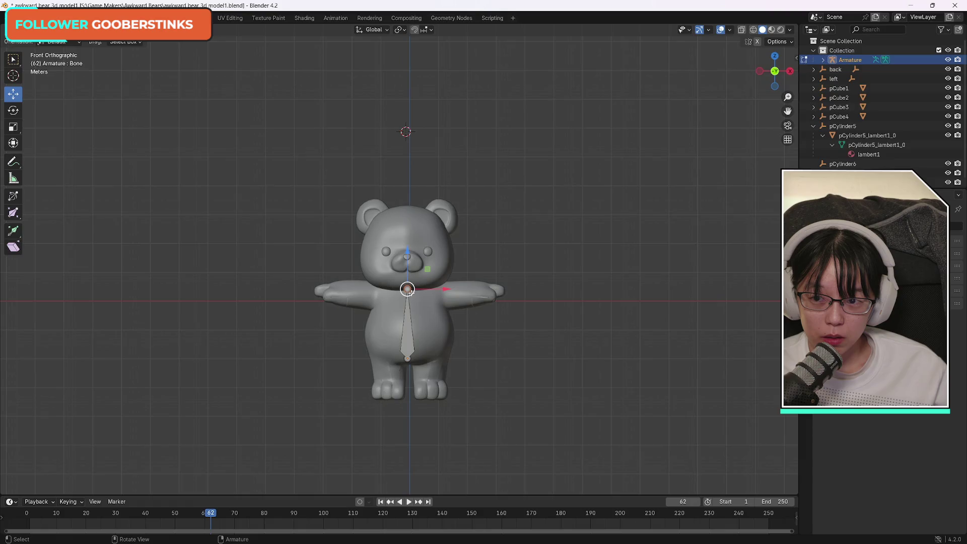
pyautogui.press('e')
pyautogui.click(328, 289)
pyautogui.hotkey('ctrl', 'z')
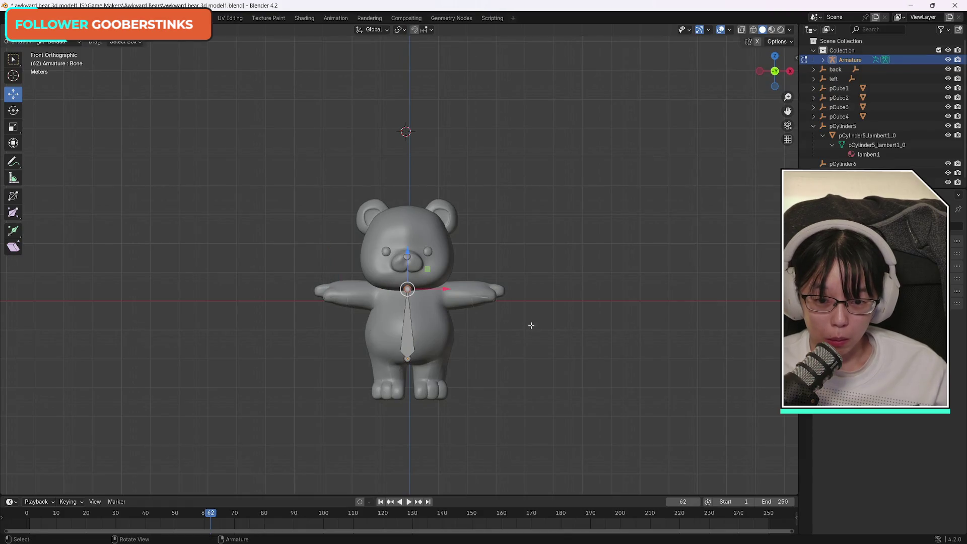
pyautogui.press('e')
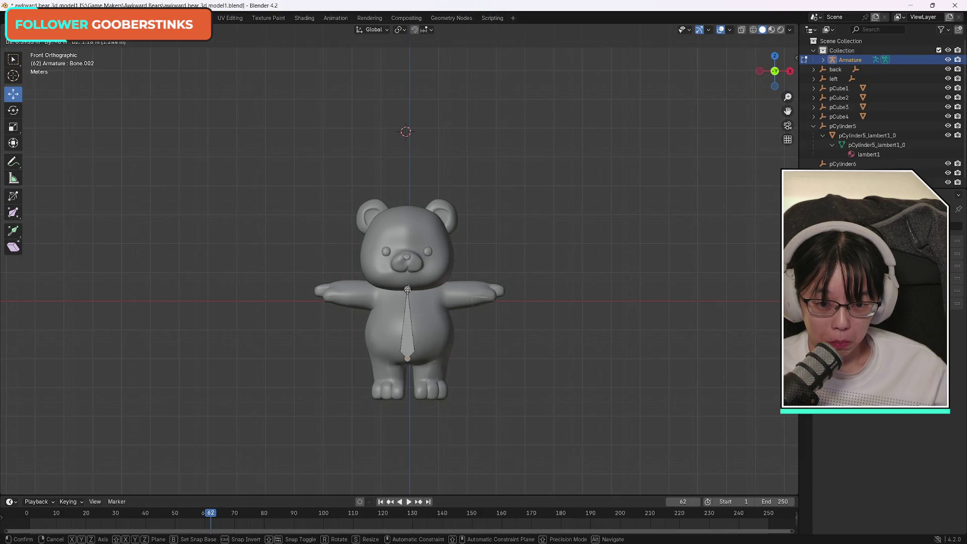
pyautogui.click(408, 288)
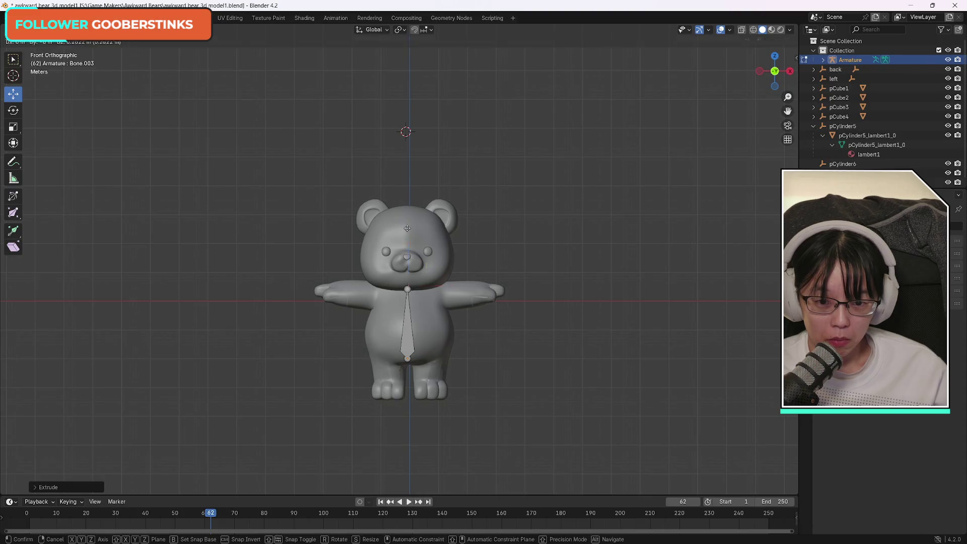
pyautogui.press('e')
pyautogui.click(408, 283)
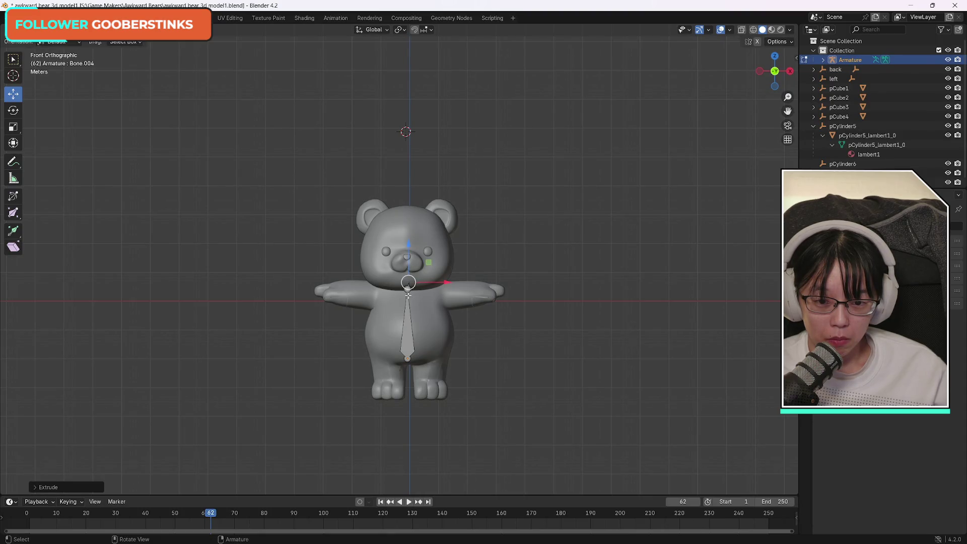
pyautogui.moveTo(429, 262); pyautogui.dragTo(518, 239)
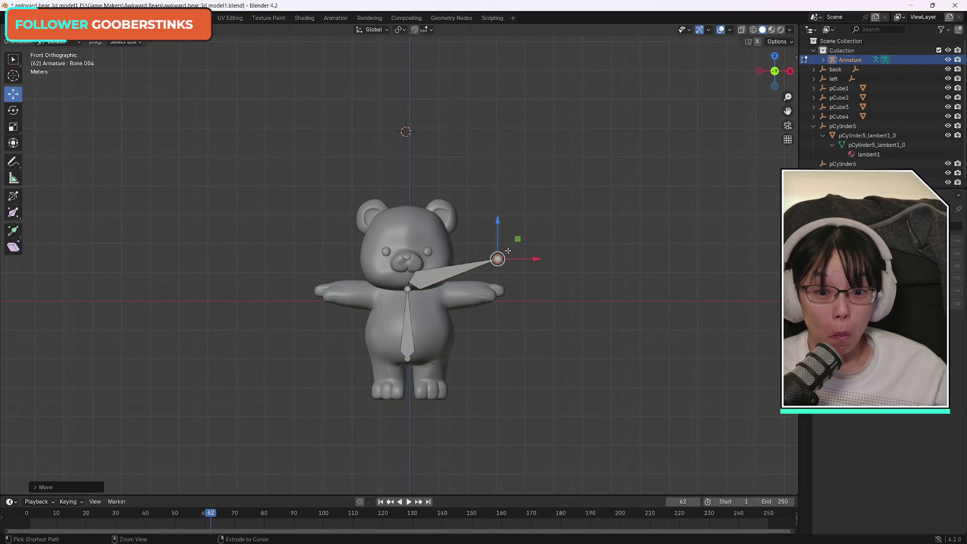
pyautogui.hotkey('ctrl', 'z')
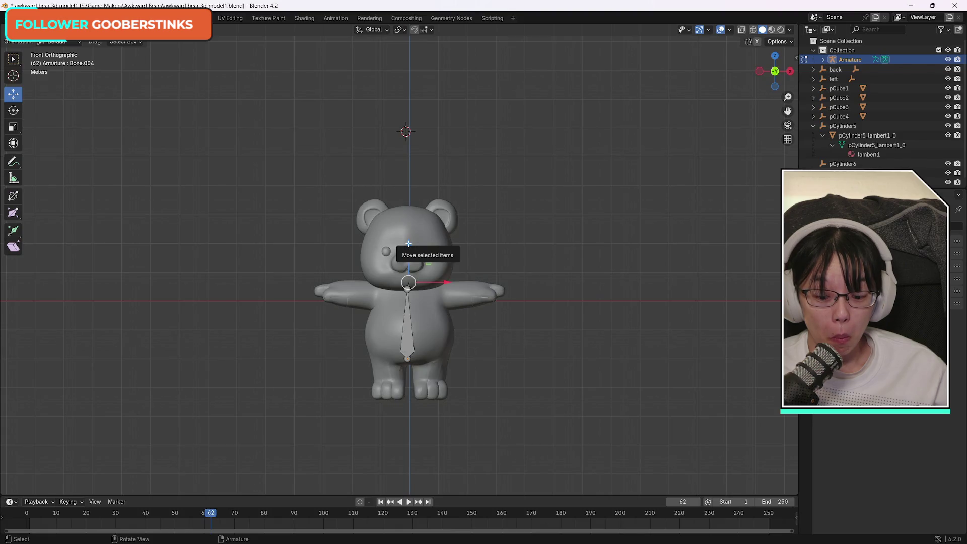
# Step: Extrude a bone from the neck joint straight up along Z into the bear's head
pyautogui.press('e')
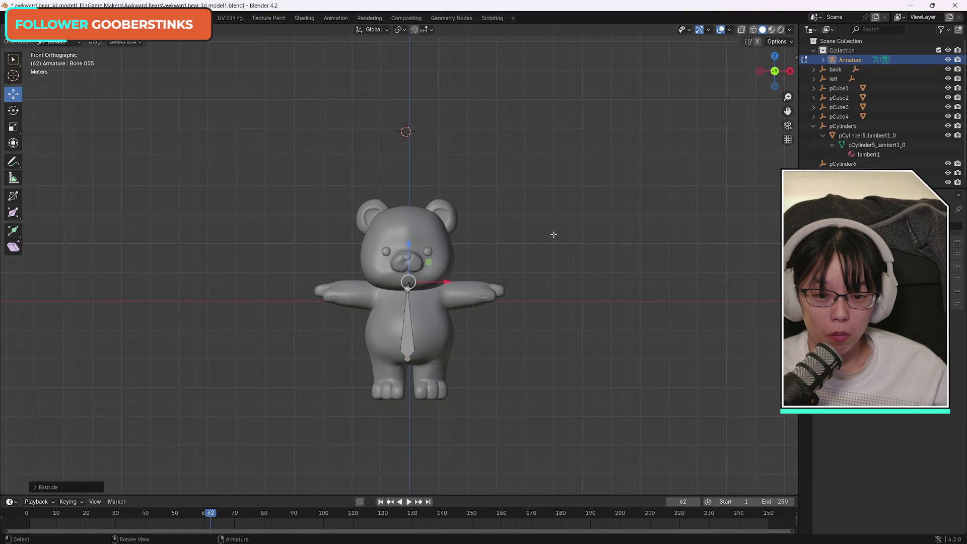
pyautogui.press('e')
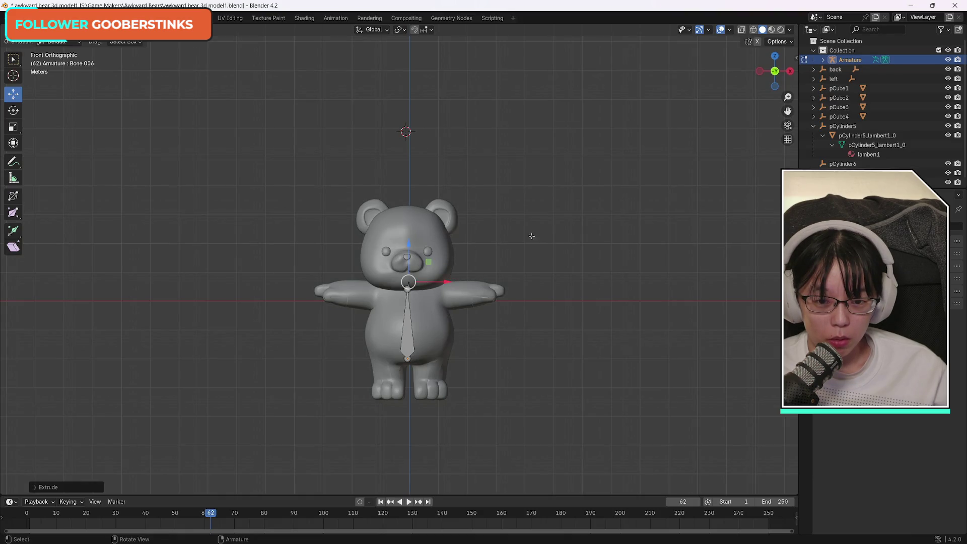
pyautogui.press('g')
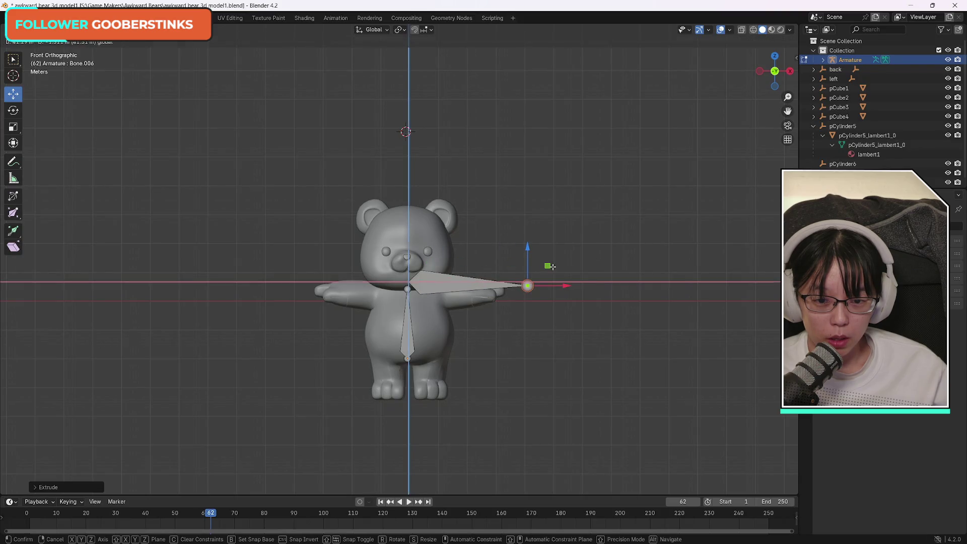
pyautogui.press('z')
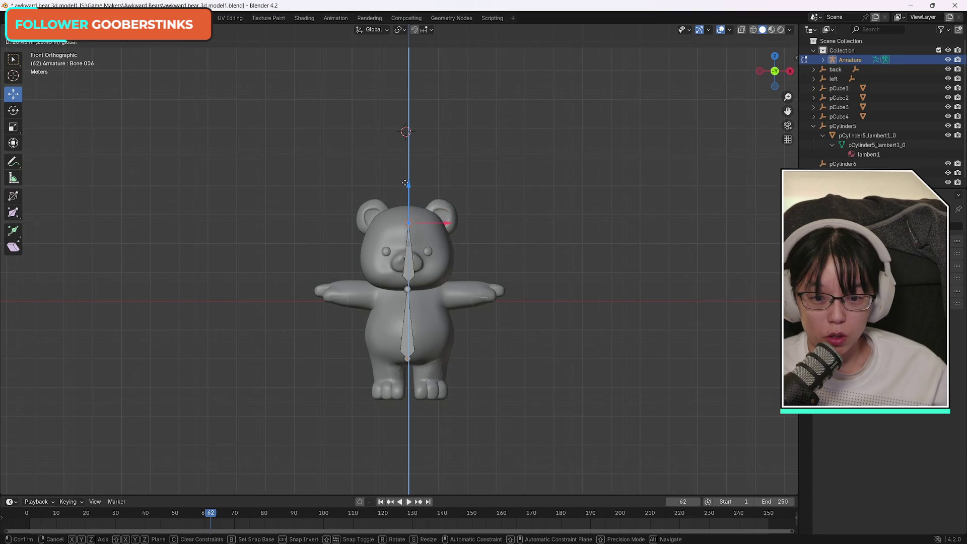
pyautogui.click(405, 183)
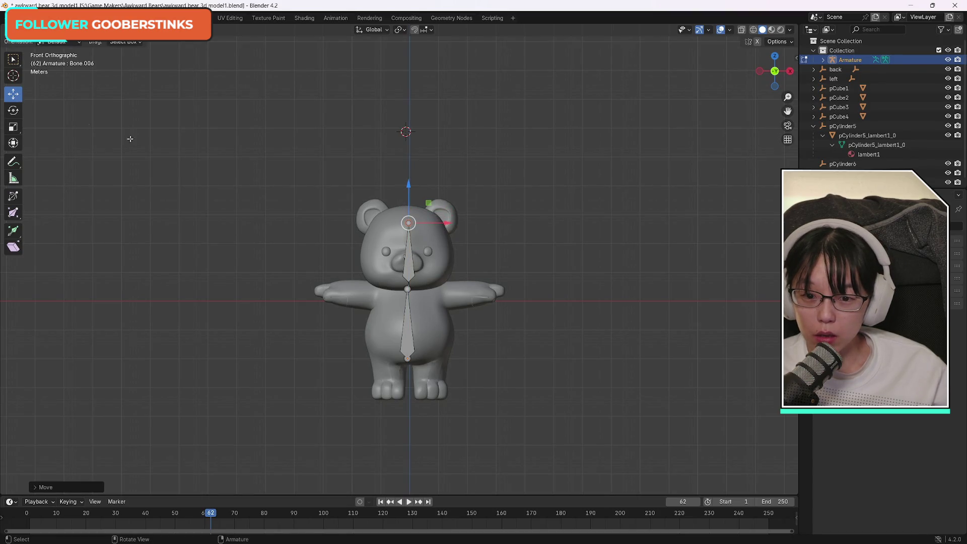
pyautogui.moveTo(446, 223); pyautogui.dragTo(446, 228)
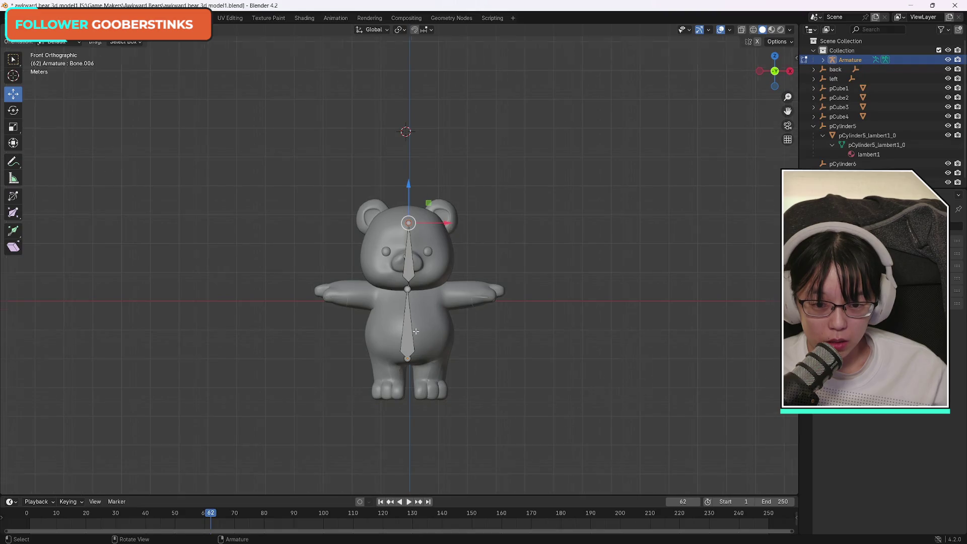
# Step: Replace the long face bone with a neck bone whose tip reaches the top of the head
pyautogui.scroll(6, 461, 343)
pyautogui.hotkey('ctrl', 'x')
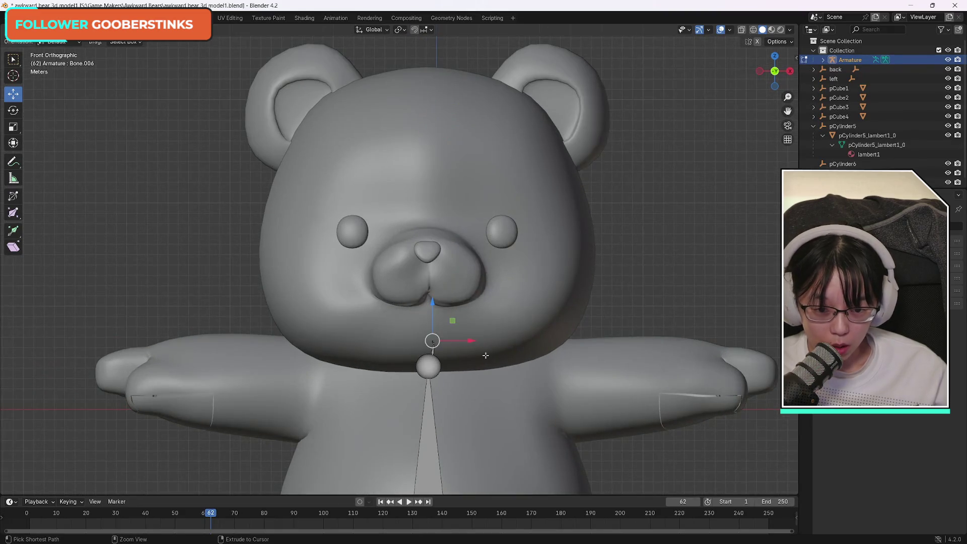
pyautogui.click(428, 366)
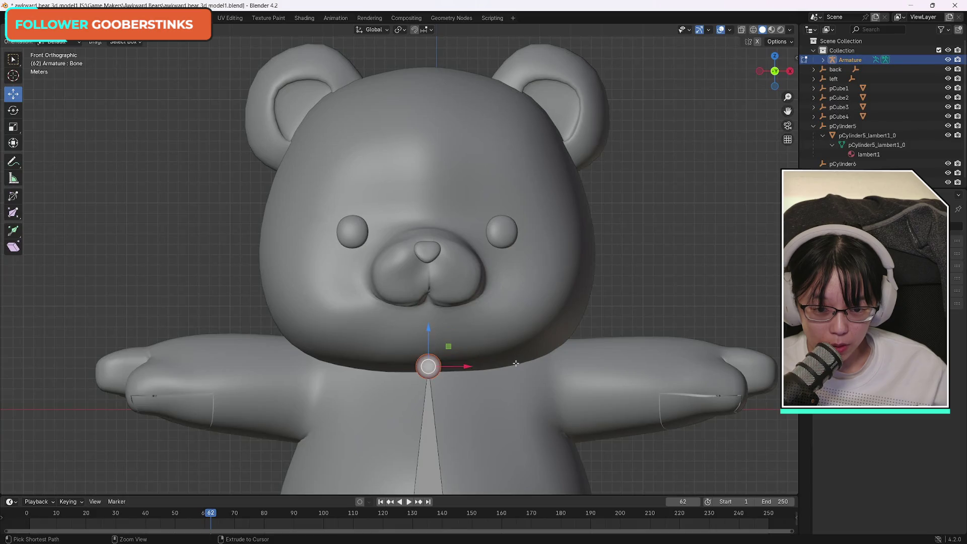
pyautogui.press('e')
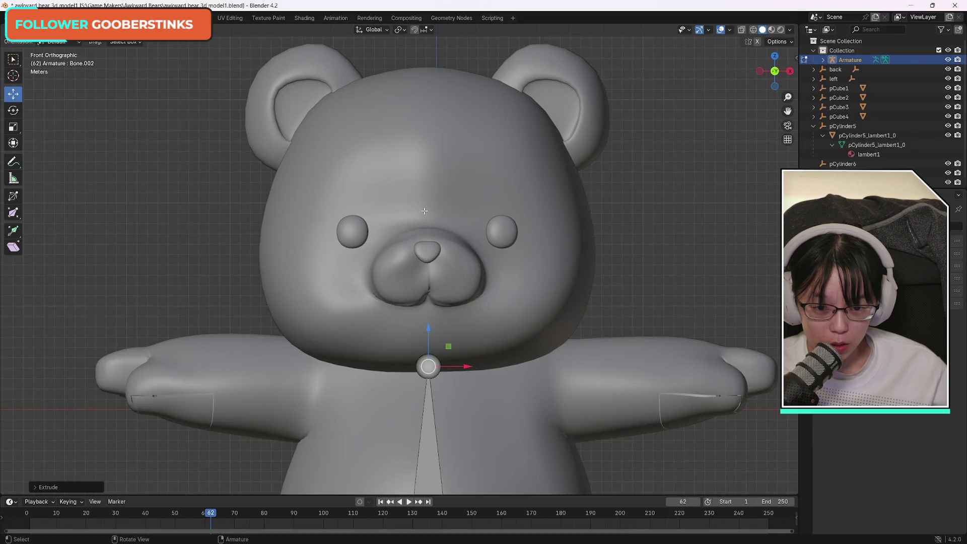
pyautogui.moveTo(429, 327); pyautogui.dragTo(421, 181)
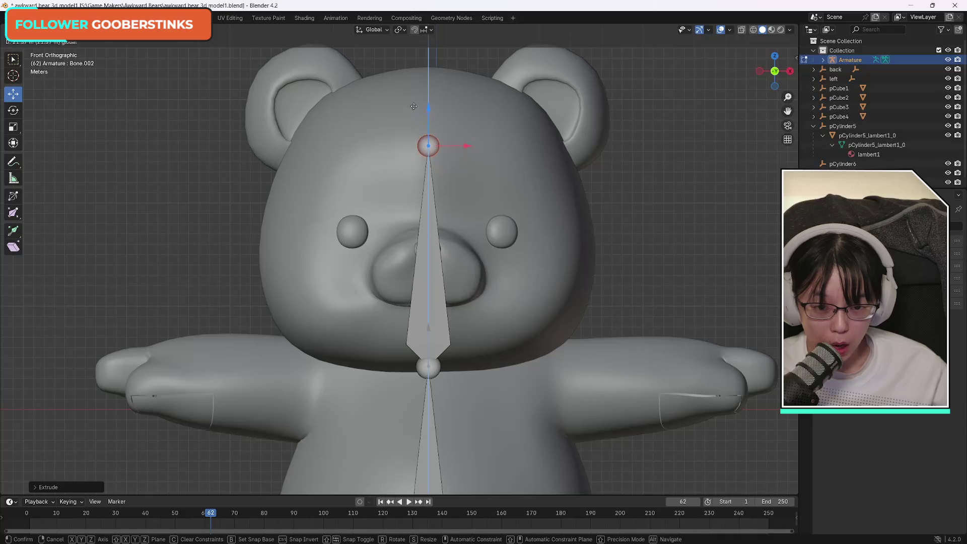
pyautogui.click(410, 94)
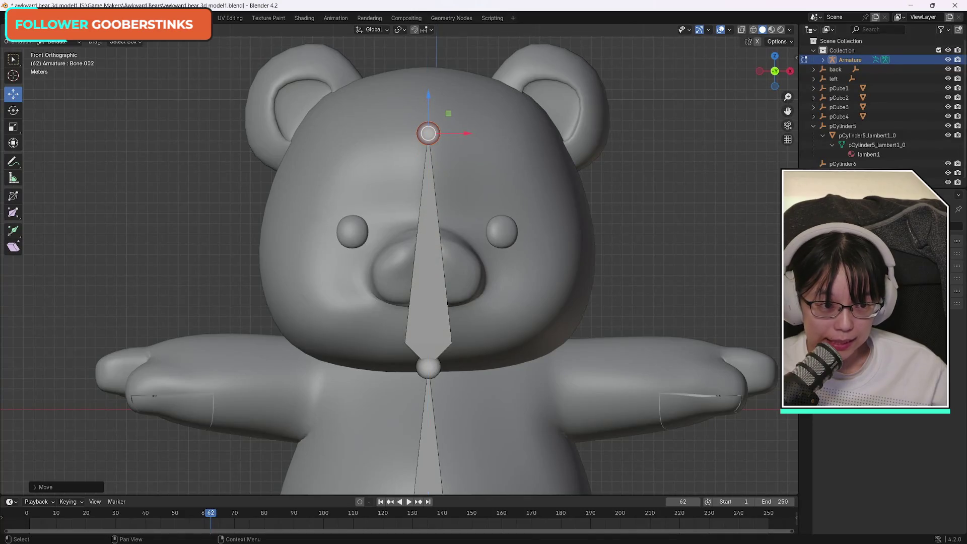
pyautogui.scroll(-5, 508, 347)
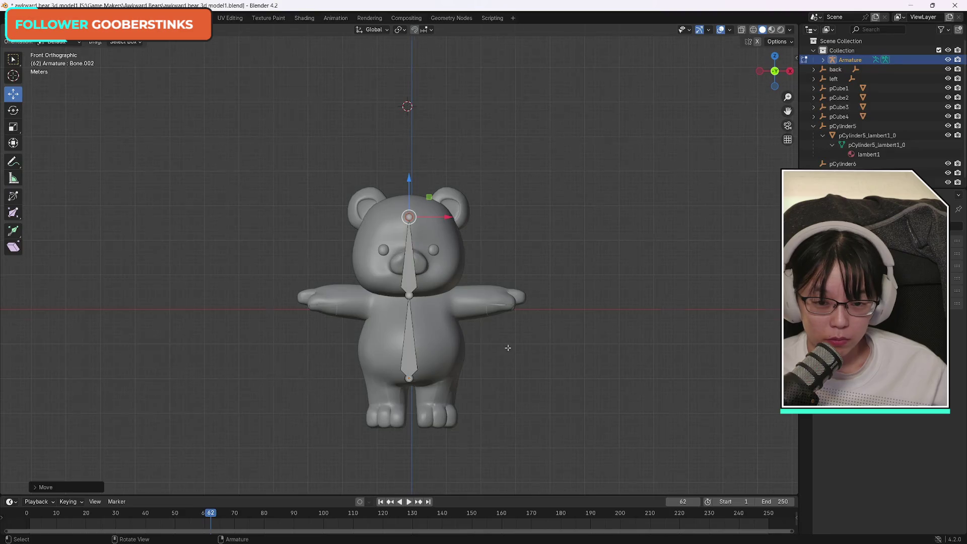
# Step: Extrude a two-bone arm chain from the neck joint, X-constrained, out to the left paw
pyautogui.press('e')
pyautogui.rightClick(435, 301)
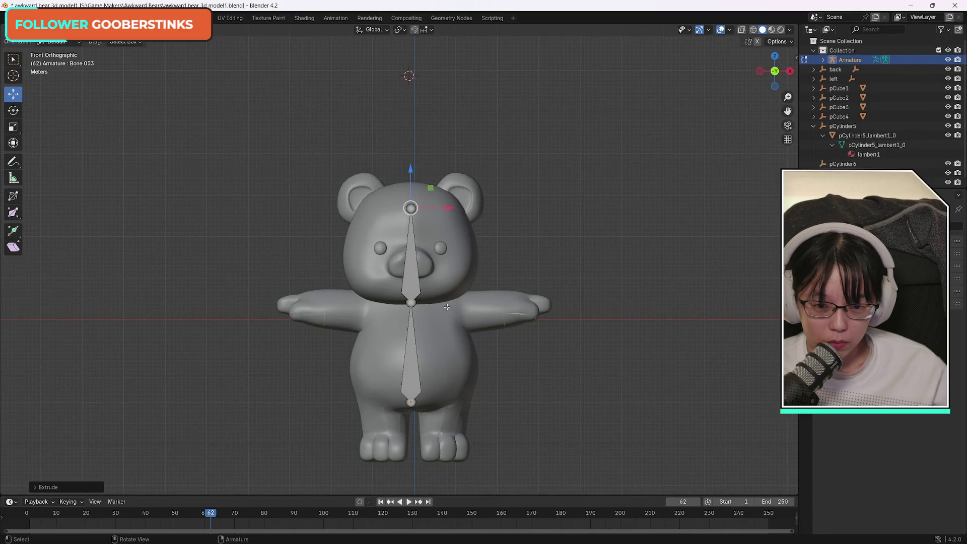
pyautogui.click(412, 302)
pyautogui.moveTo(454, 302); pyautogui.dragTo(516, 303)
pyautogui.hotkey('ctrl', 'z')
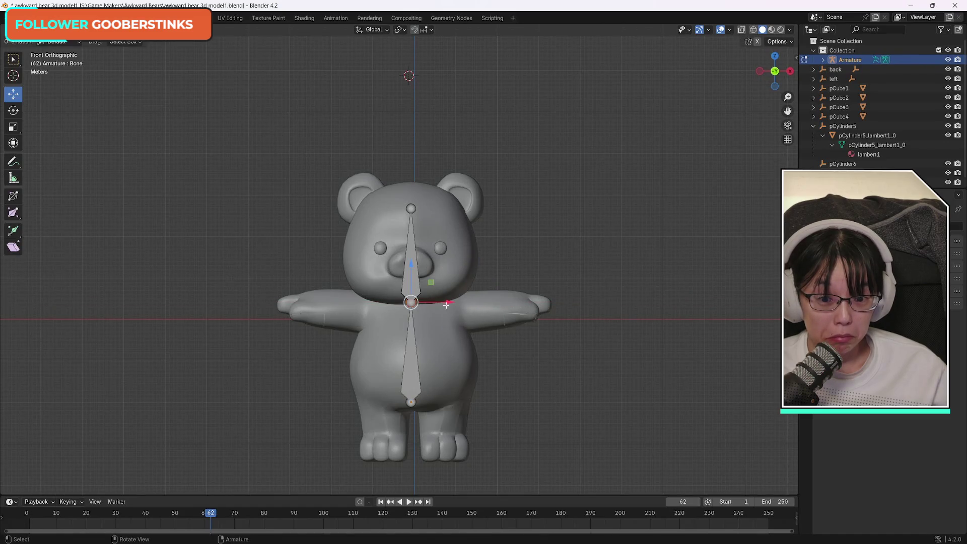
pyautogui.press('e')
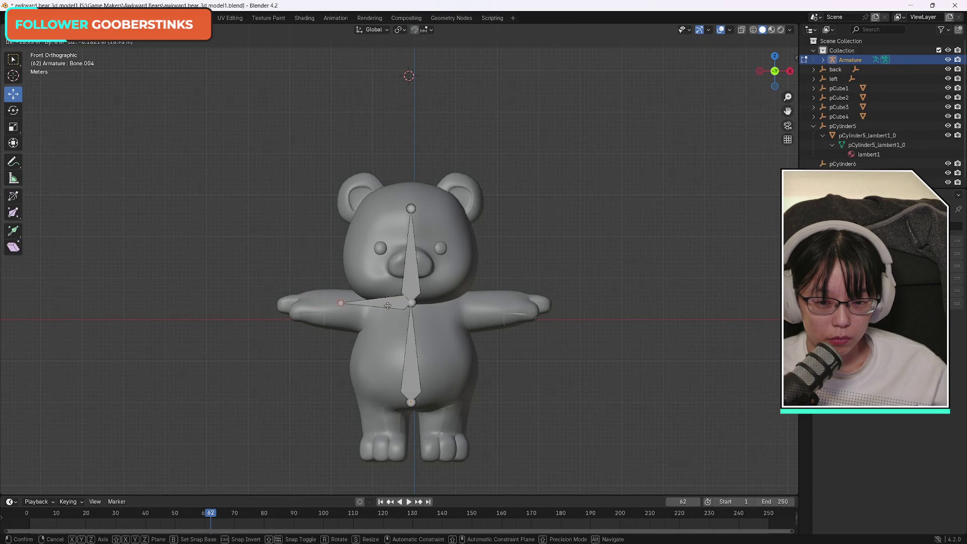
pyautogui.click(414, 305)
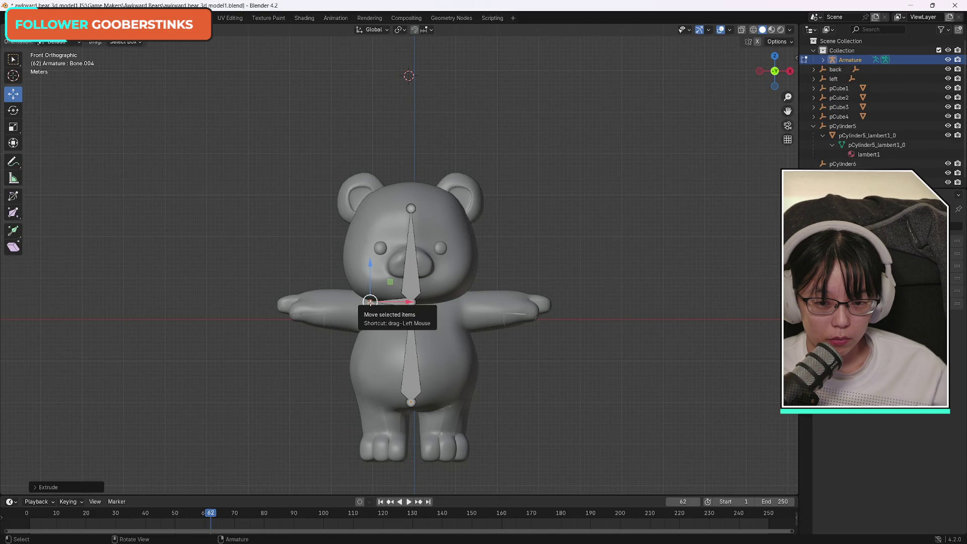
pyautogui.press('e')
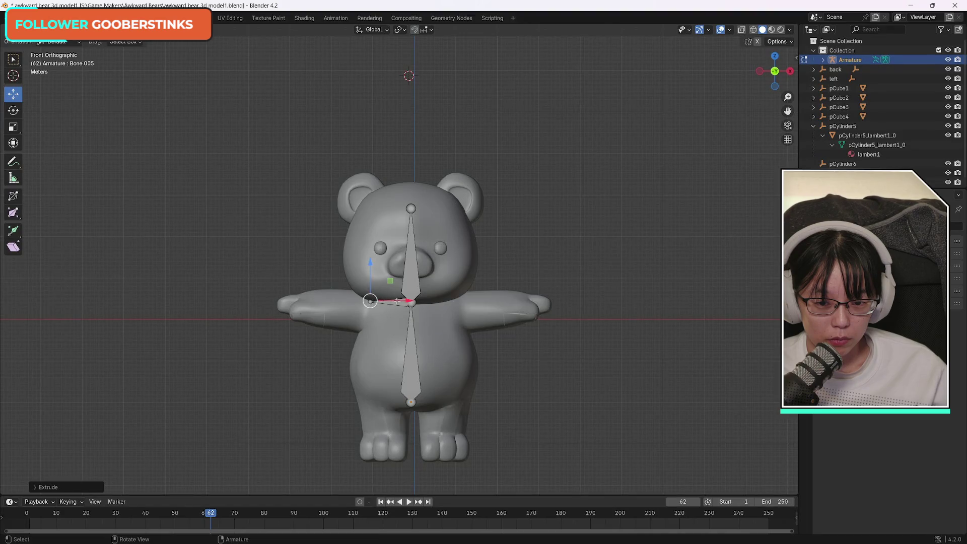
pyautogui.press('x')
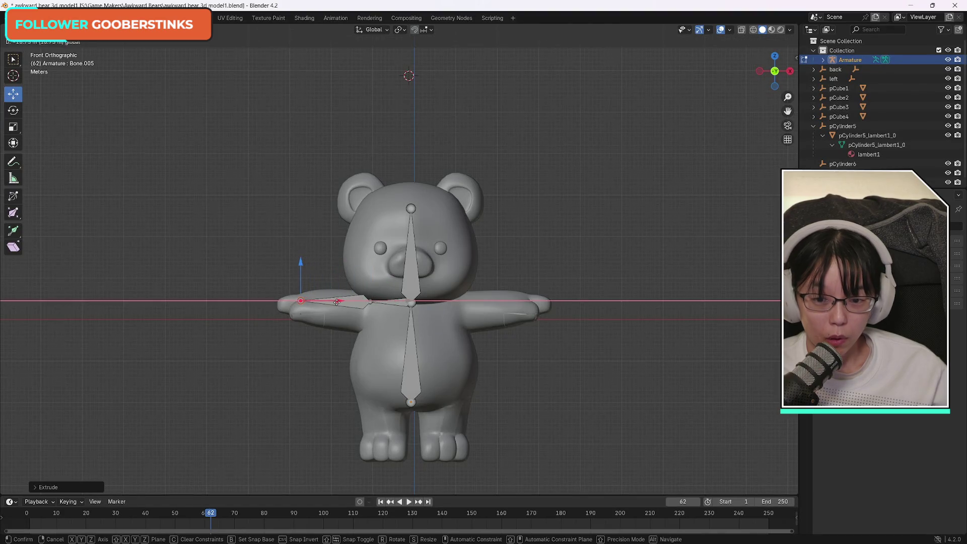
pyautogui.click(334, 302)
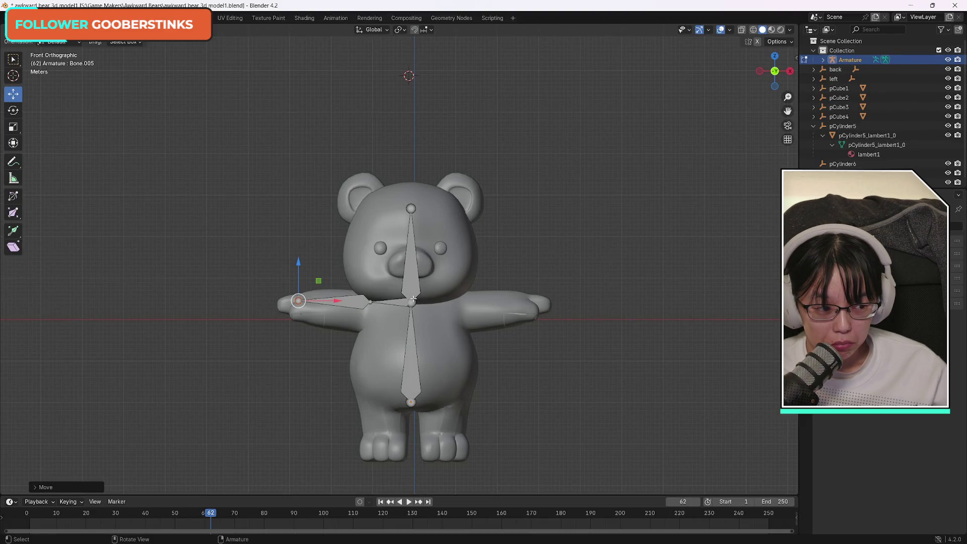
pyautogui.click(385, 431)
pyautogui.click(411, 402)
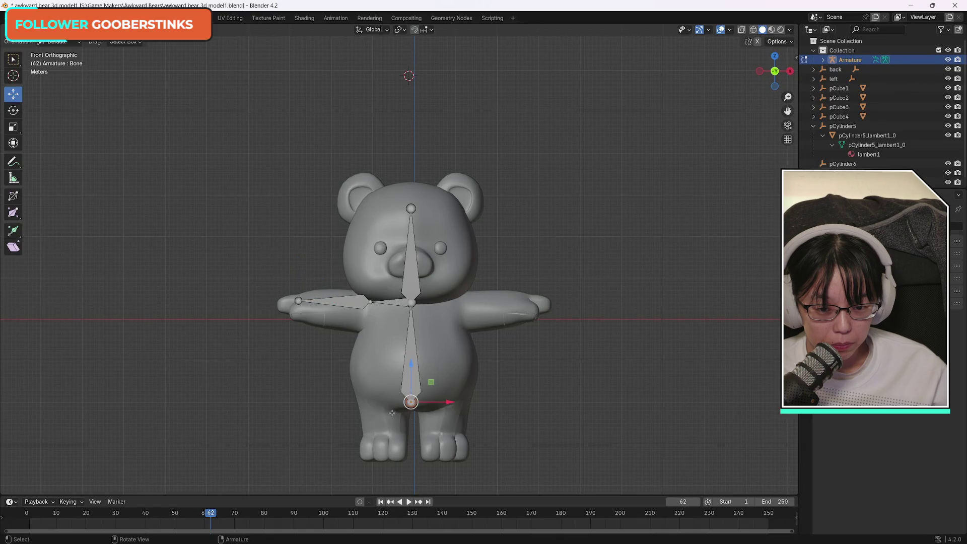
pyautogui.moveTo(449, 402); pyautogui.dragTo(533, 402)
pyautogui.rightClick(514, 402)
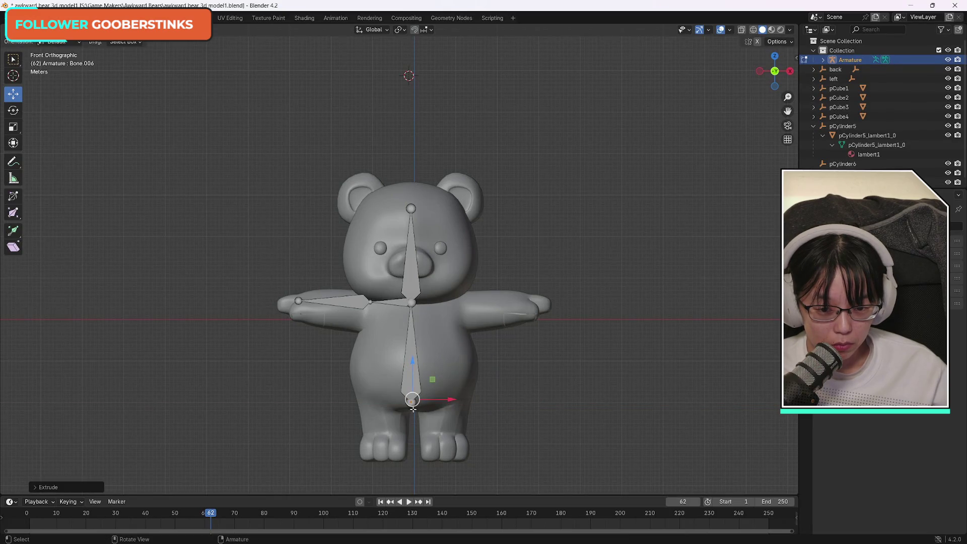
pyautogui.press('e')
pyautogui.press('z')
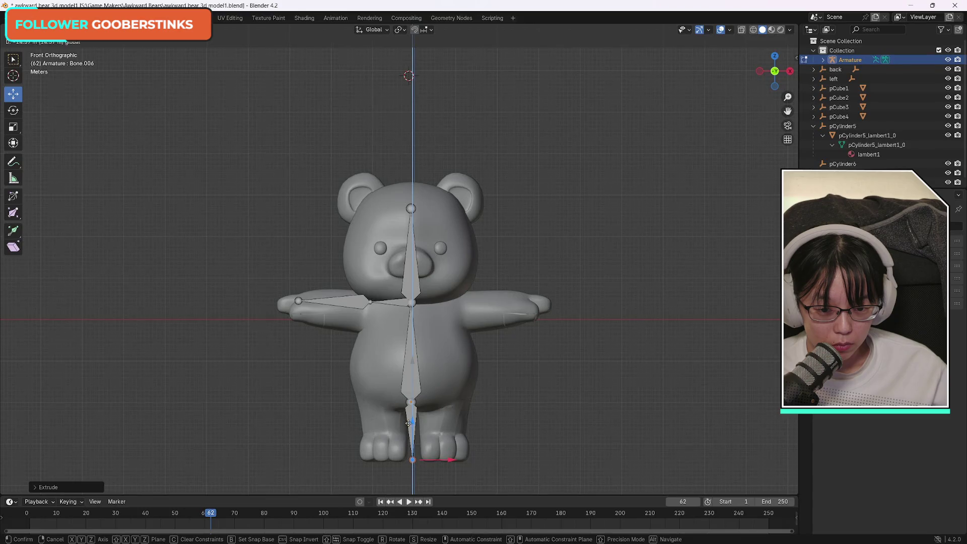
pyautogui.rightClick(409, 423)
pyautogui.press('e')
pyautogui.click(414, 410)
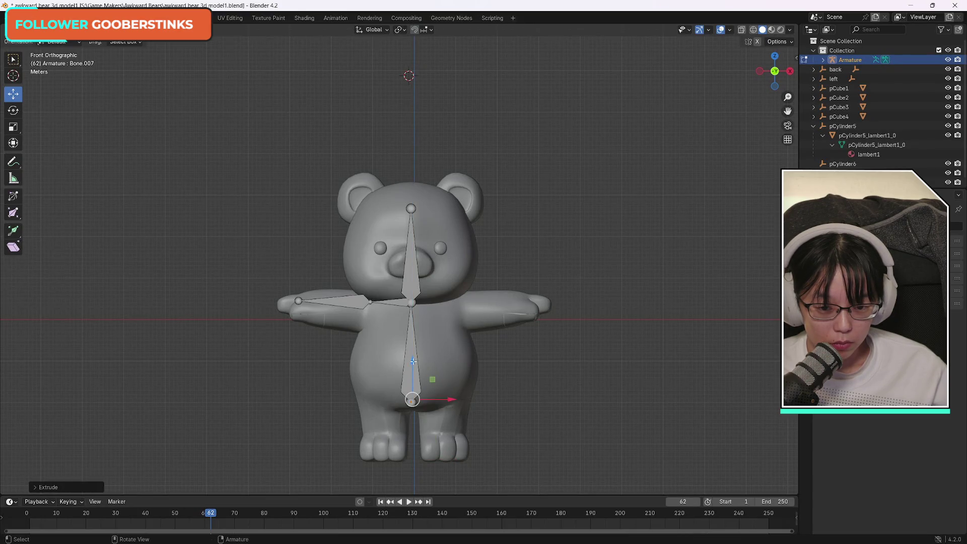
pyautogui.moveTo(412, 368); pyautogui.dragTo(414, 423)
pyautogui.click(414, 423)
pyautogui.hotkey('ctrl', 'z')
pyautogui.hotkey('ctrl', 'z')
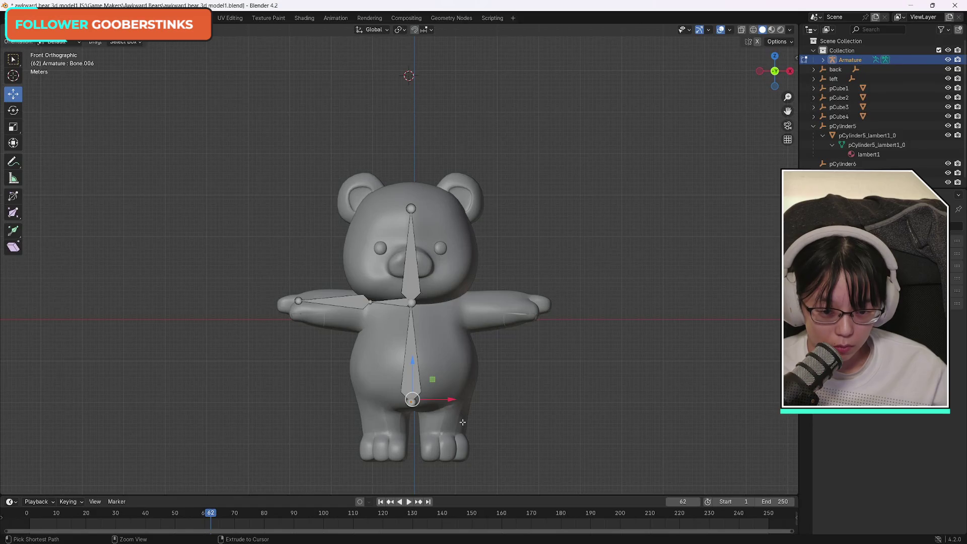
pyautogui.keyDown('ctrl'); pyautogui.rightClick(438, 409); pyautogui.keyUp('ctrl')
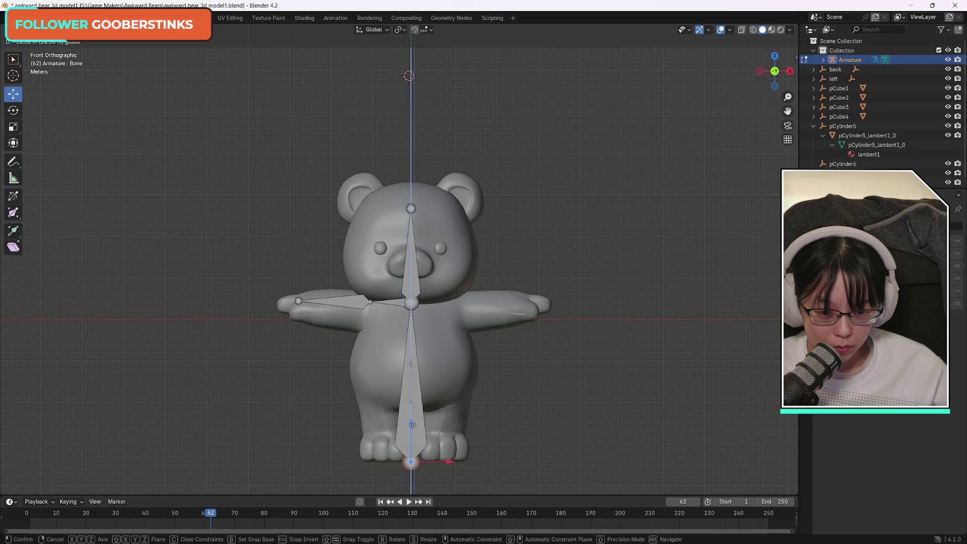
pyautogui.hotkey('ctrl', 'z')
pyautogui.press('e')
pyautogui.press('Escape')
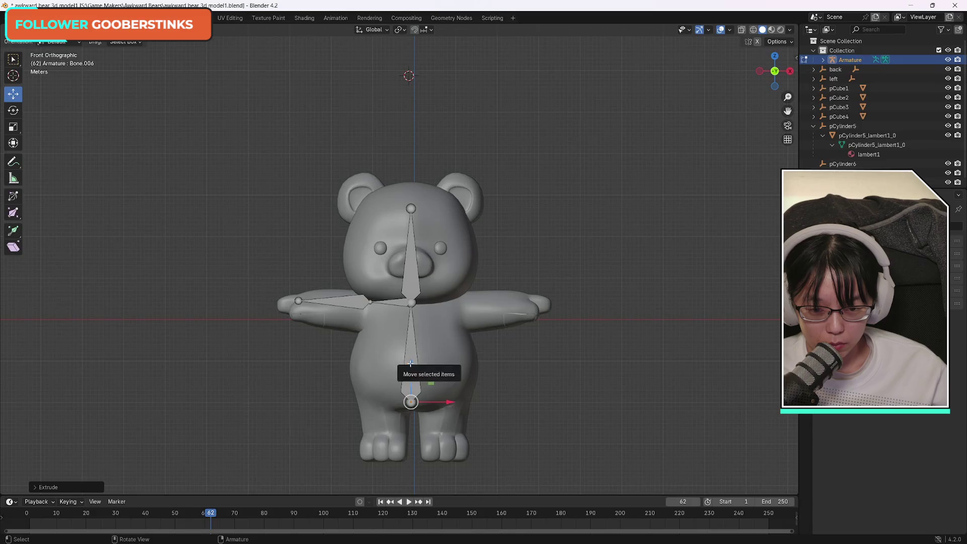
pyautogui.press('e')
pyautogui.press('Escape')
pyautogui.hotkey('ctrl', 'z')
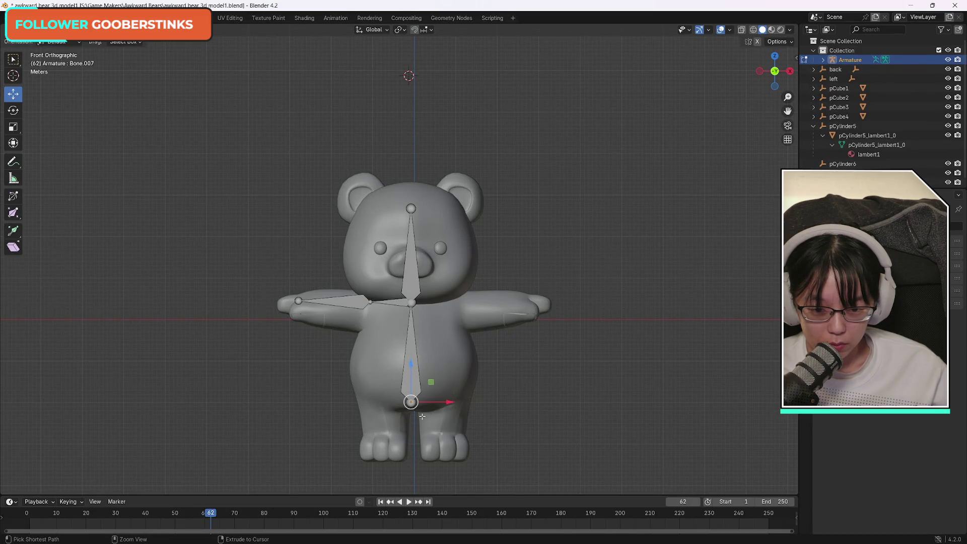
pyautogui.press('e')
pyautogui.press('Escape')
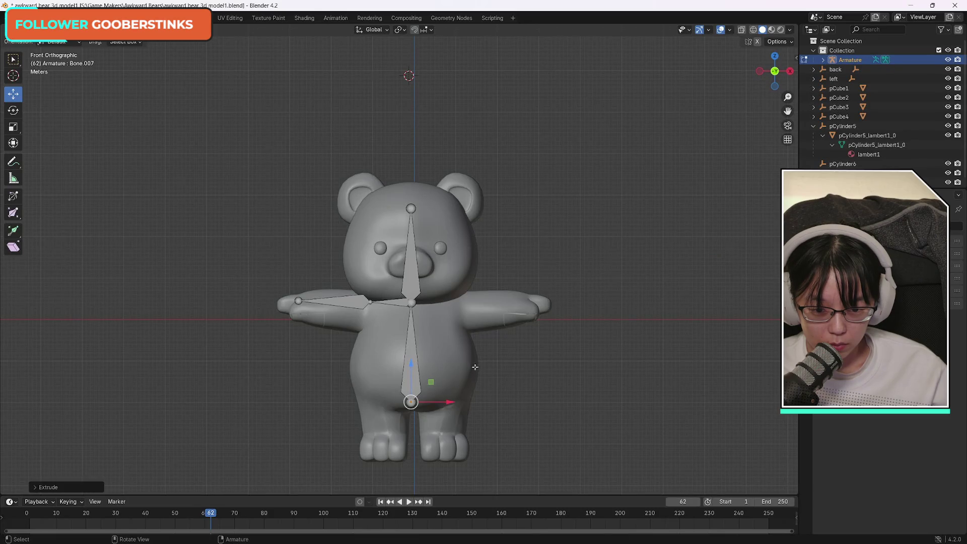
pyautogui.press('e')
pyautogui.press('Escape')
pyautogui.moveTo(452, 405); pyautogui.dragTo(444, 394)
pyautogui.press('e')
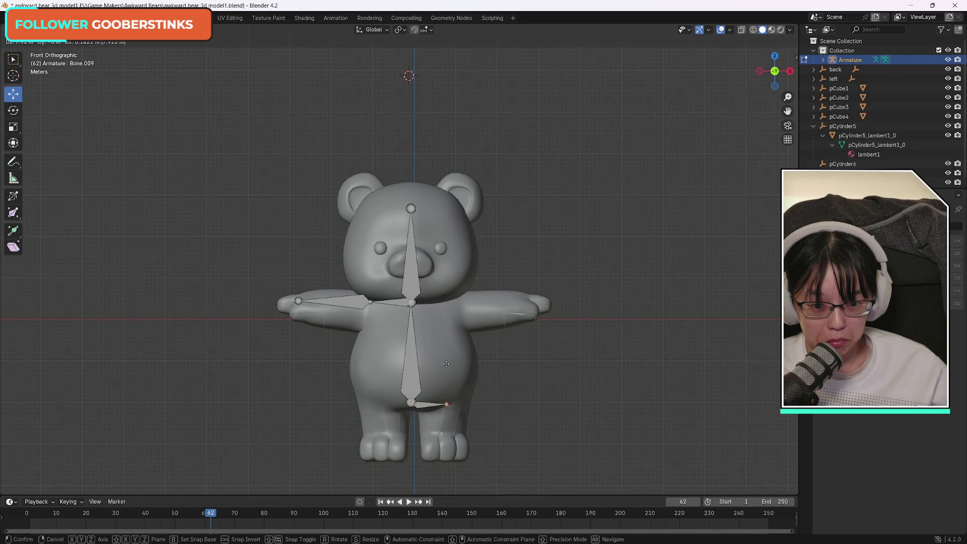
pyautogui.click(446, 363)
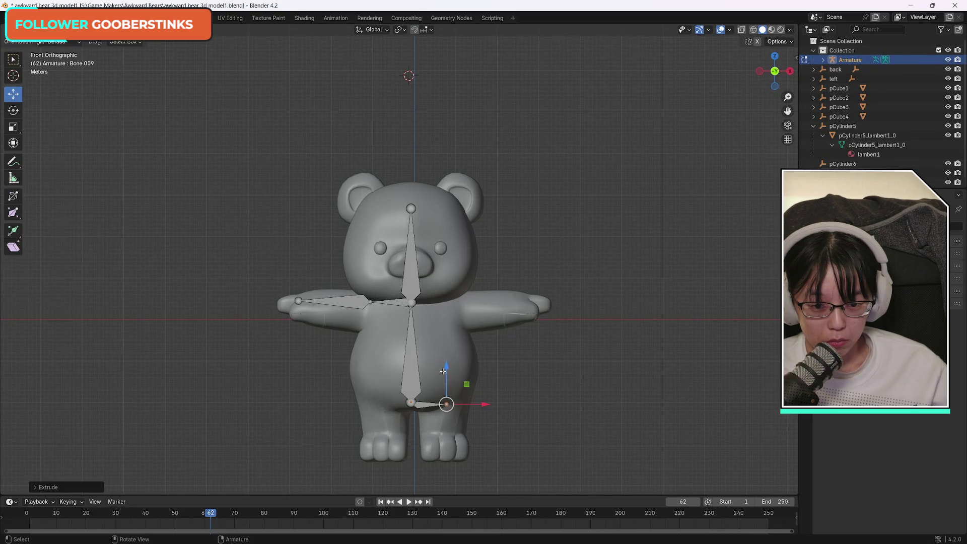
pyautogui.hotkey('ctrl', 'z')
pyautogui.click(413, 403)
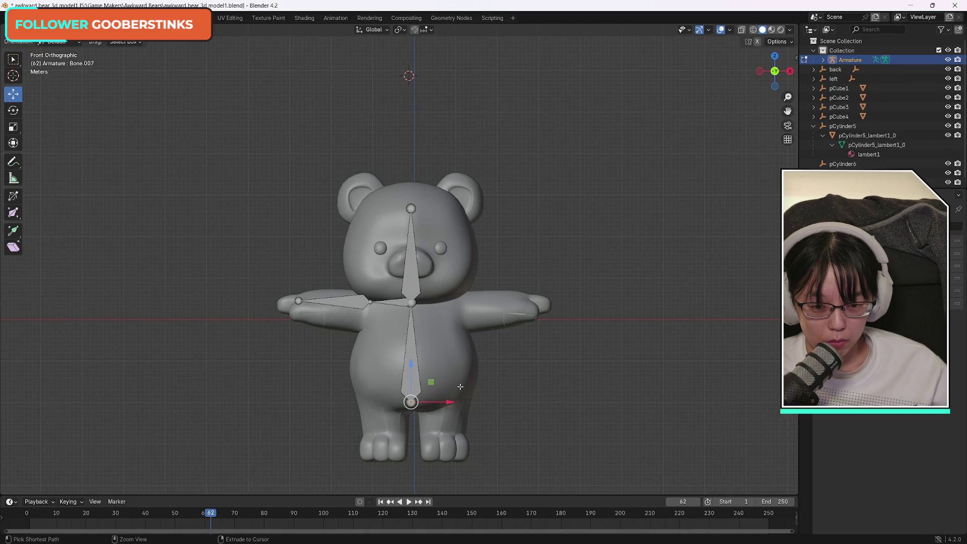
pyautogui.moveTo(443, 402)
pyautogui.mouseDown()
pyautogui.moveTo(394, 400)
pyautogui.moveTo(408, 402)
pyautogui.mouseUp()
pyautogui.moveTo(375, 365); pyautogui.dragTo(374, 400)
pyautogui.rightClick(374, 401)
pyautogui.press('e')
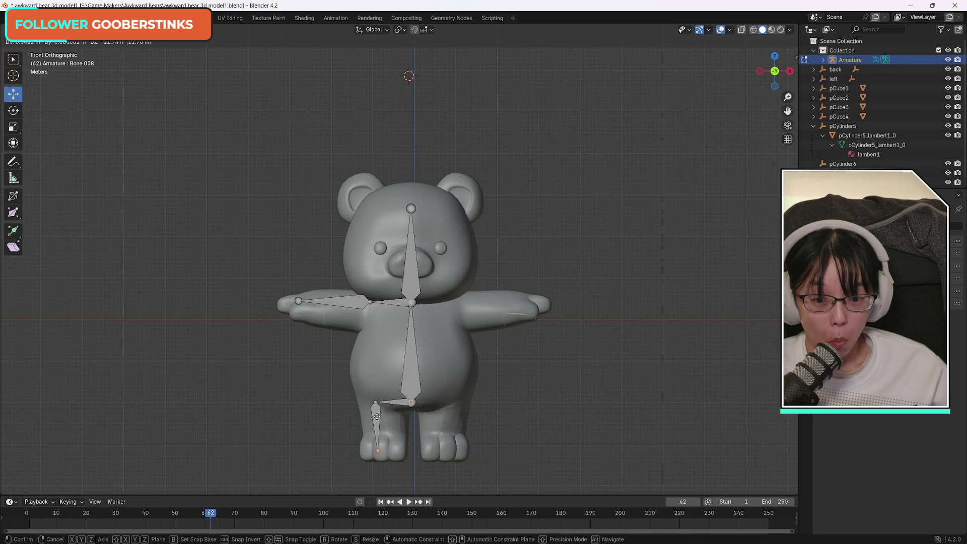
pyautogui.click(377, 416)
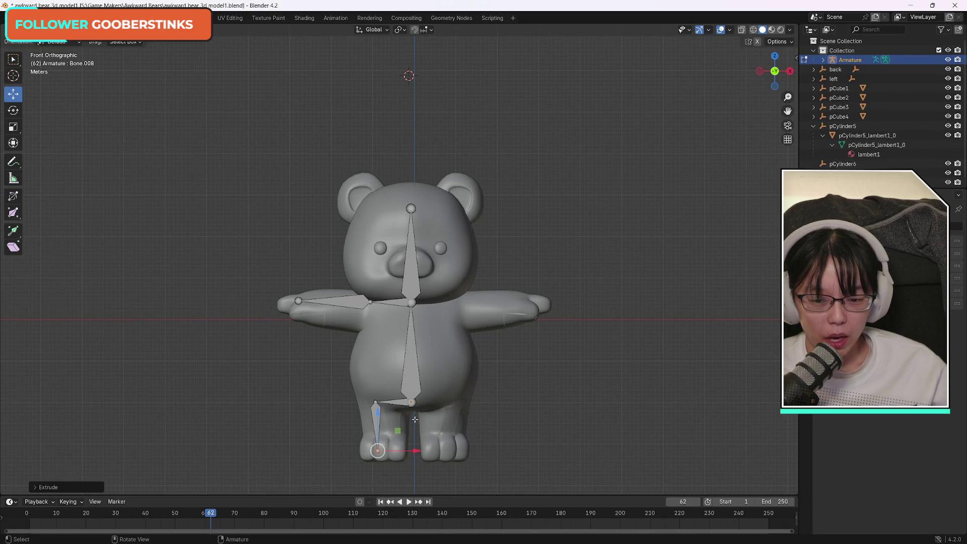
pyautogui.hotkey('ctrl', 'z')
pyautogui.hotkey('ctrl', 'z')
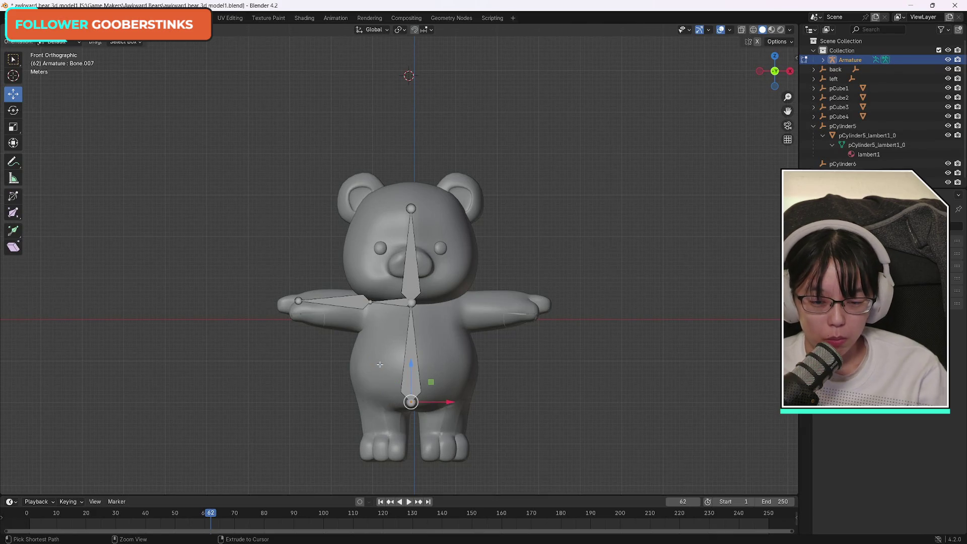
pyautogui.click(36, 18)
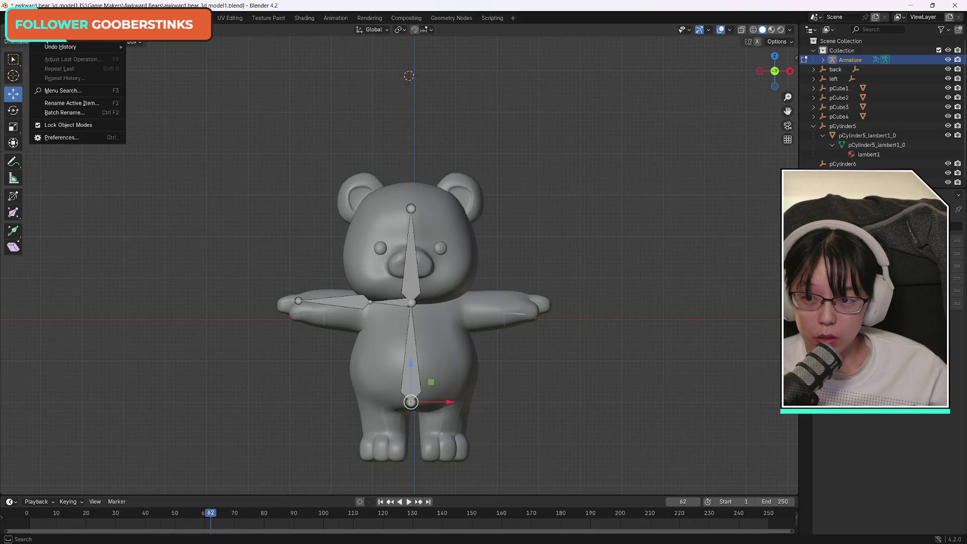
pyautogui.click(50, 24)
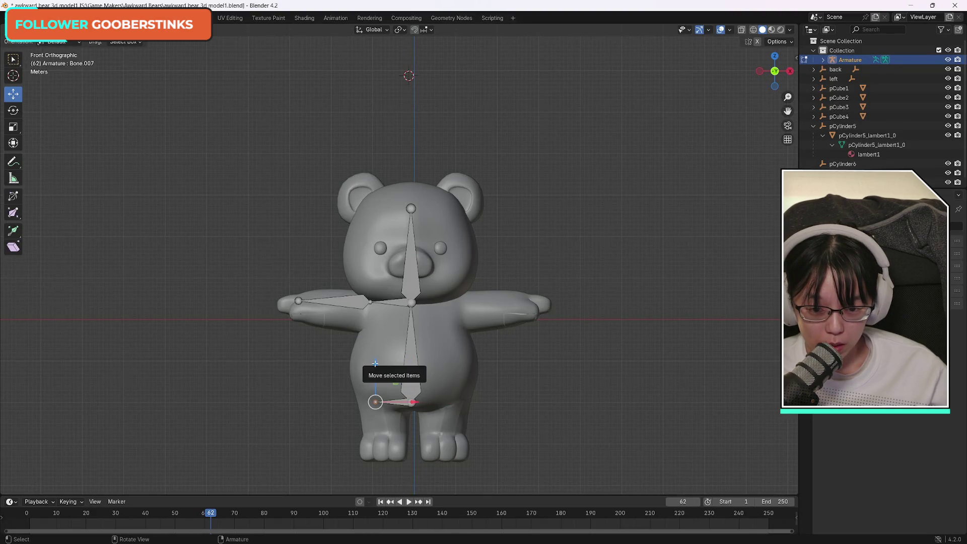
pyautogui.press('e')
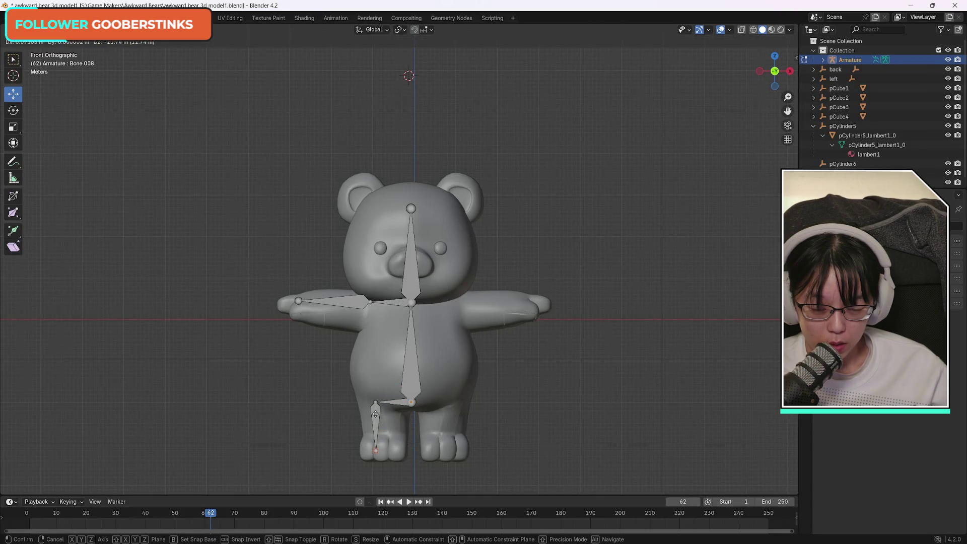
pyautogui.click(375, 414)
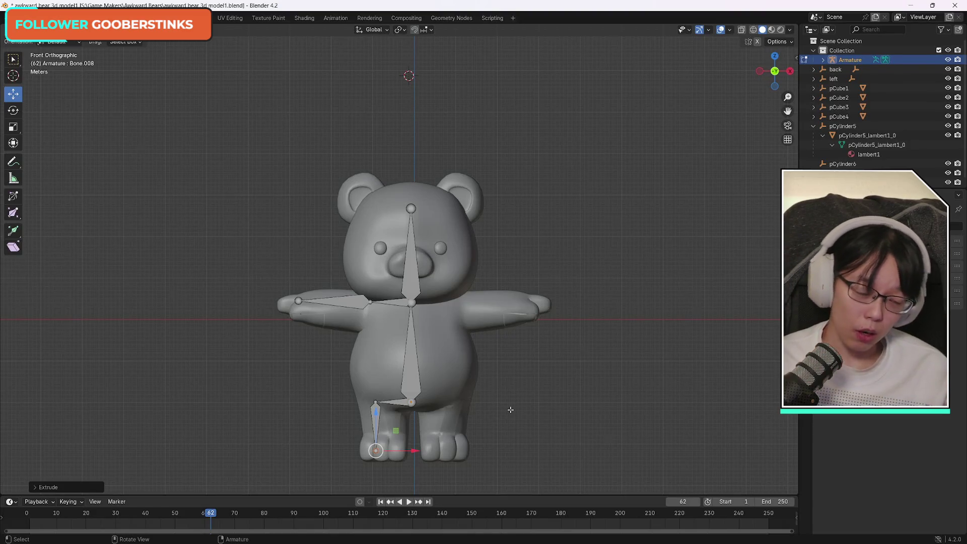
pyautogui.moveTo(966, 20); pyautogui.dragTo(582, 25)
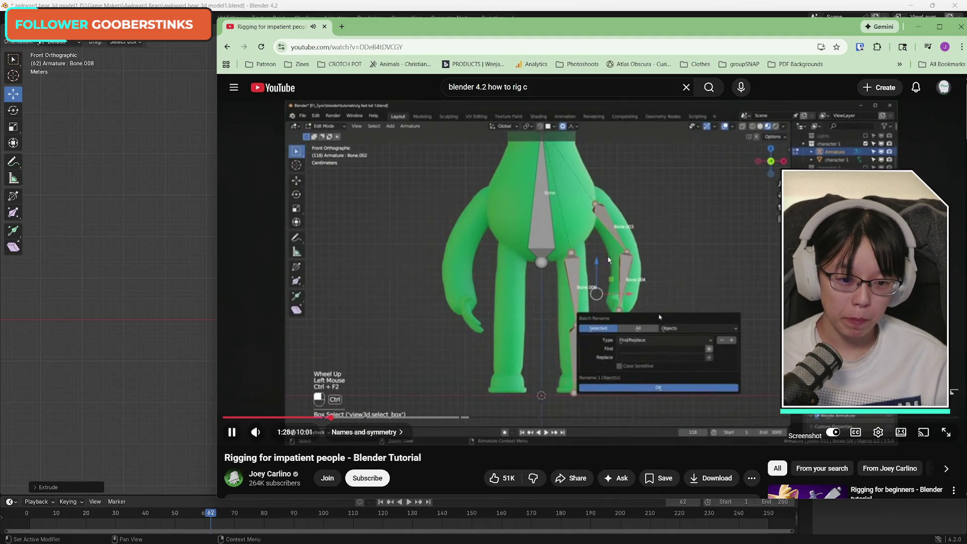
pyautogui.click(588, 258)
pyautogui.hotkey('alt', 'Tab')
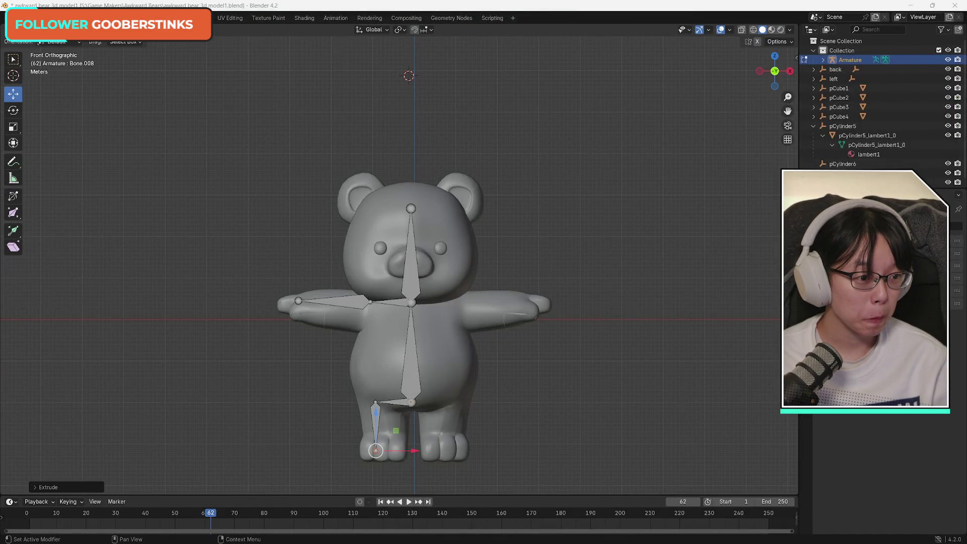
# Step: Select the two left arm bones, the hip and the left leg bone, then open Batch Rename
pyautogui.press('b')
pyautogui.moveTo(271, 264); pyautogui.dragTo(375, 315)
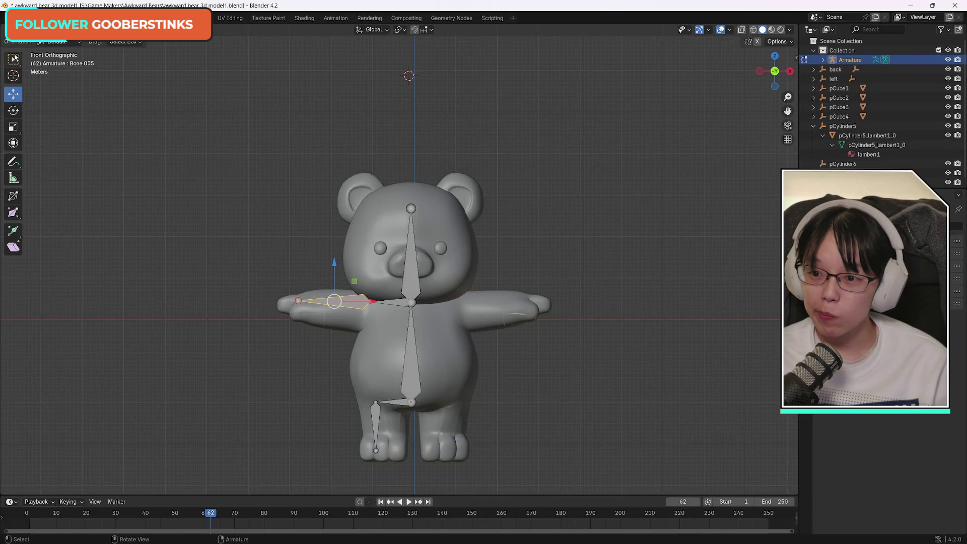
pyautogui.press('w')
pyautogui.click(250, 320)
pyautogui.click(358, 302)
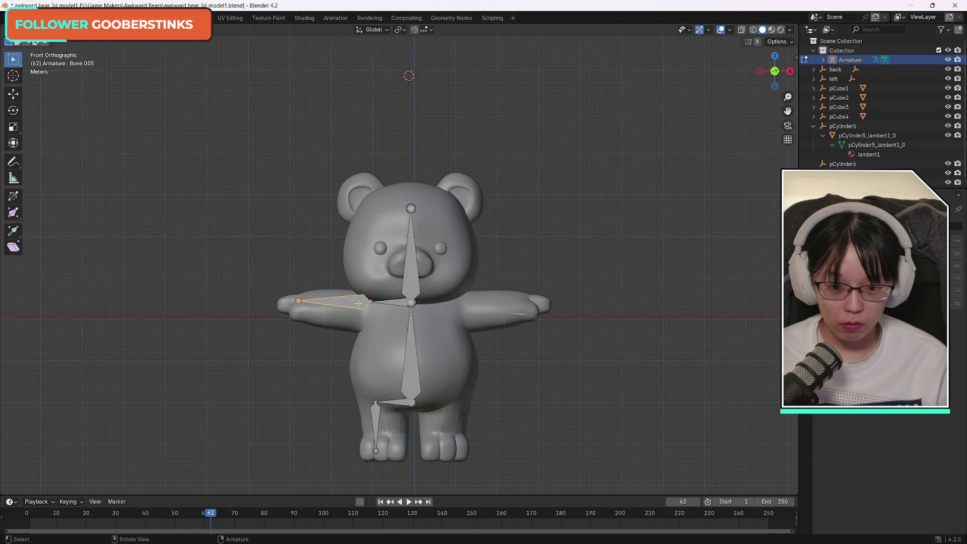
pyautogui.keyDown('shift'); pyautogui.click(390, 304); pyautogui.keyUp('shift')
pyautogui.keyDown('shift'); pyautogui.click(394, 400); pyautogui.keyUp('shift')
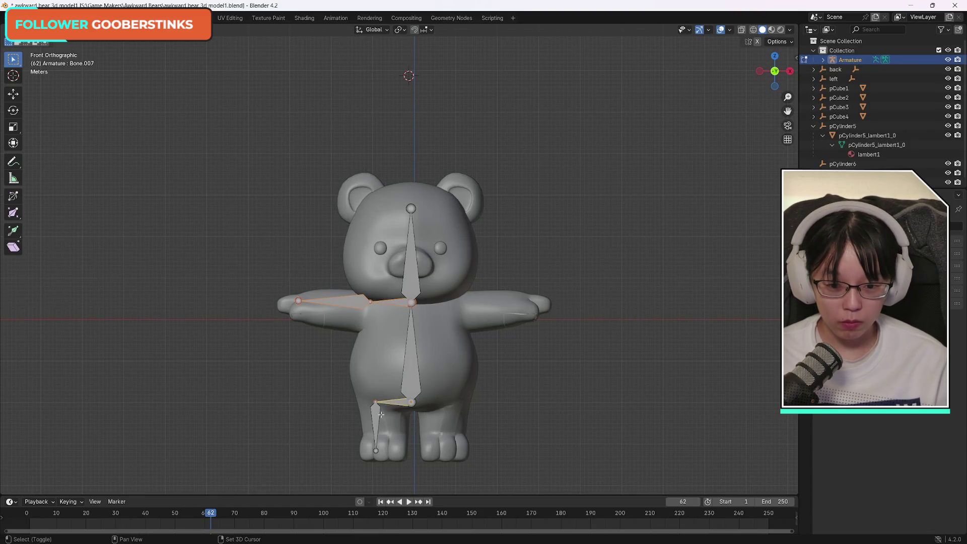
pyautogui.keyDown('shift'); pyautogui.click(376, 415); pyautogui.keyUp('shift')
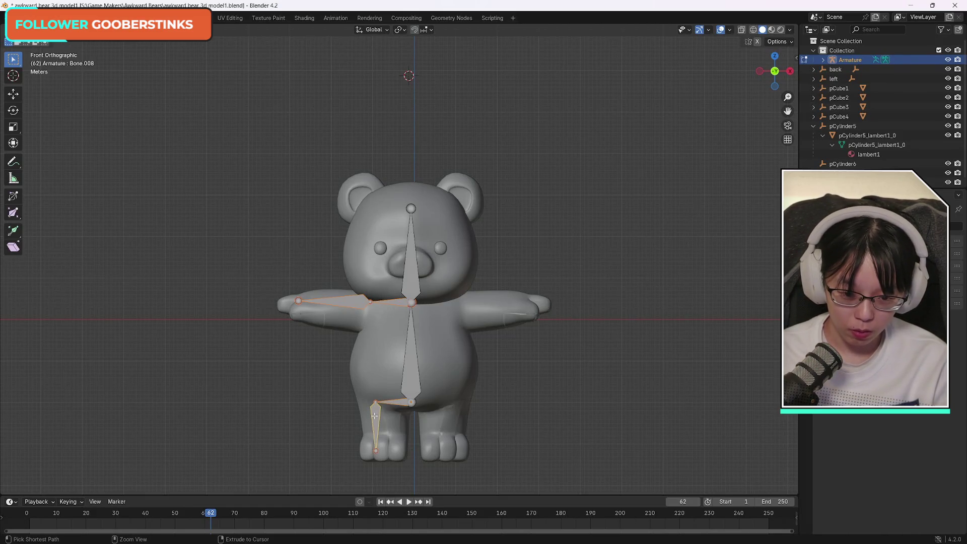
pyautogui.hotkey('ctrl', 'F2')
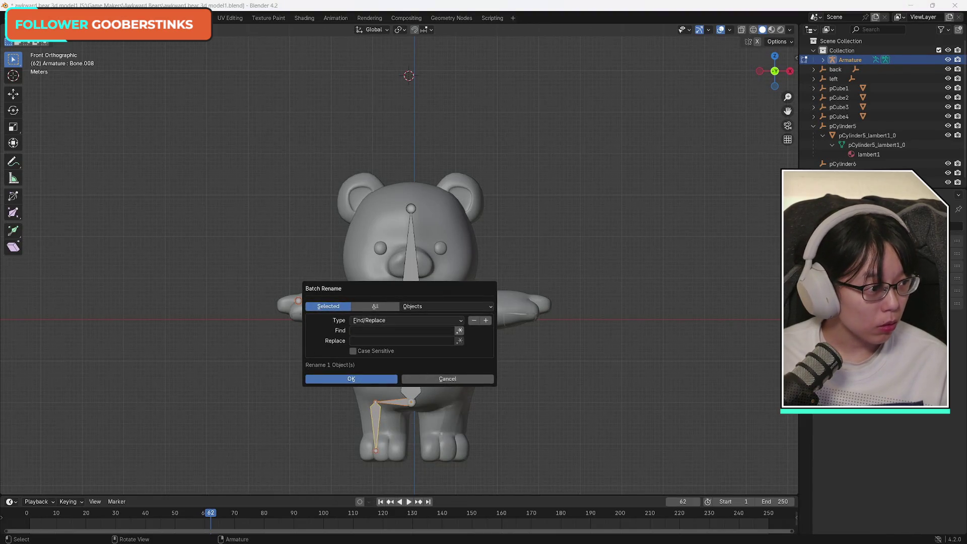
# Step: Pause the tutorial video and return to the Batch Rename dialog
pyautogui.moveTo(966, 47); pyautogui.dragTo(598, 44)
pyautogui.press('space')
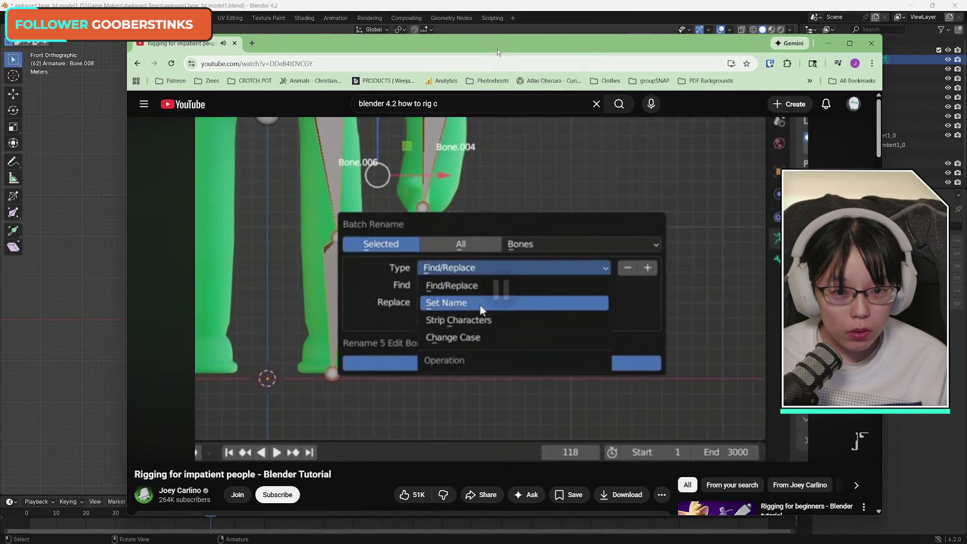
pyautogui.hotkey('alt', 'Tab')
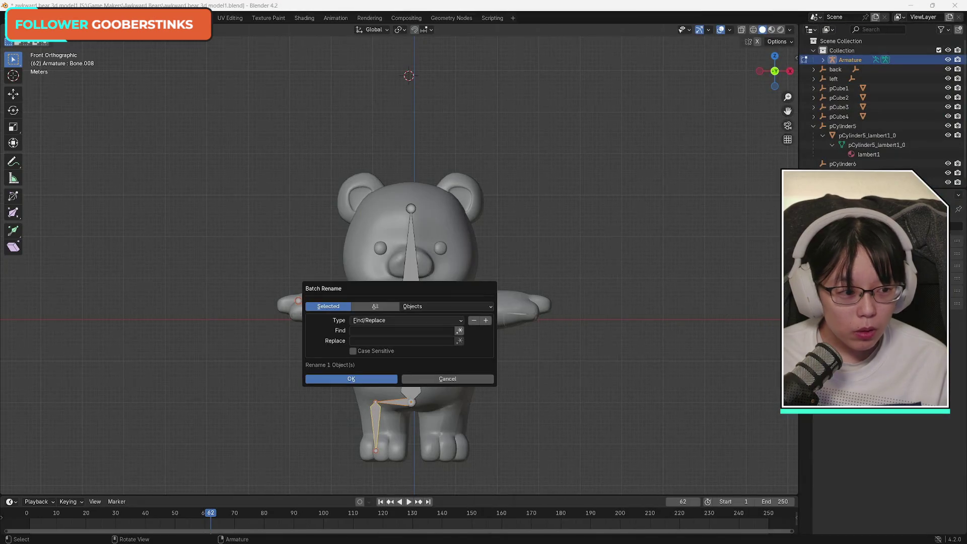
# Step: Set Batch Rename to act on Bones with the Set Name operation, then enter the suffix name field
pyautogui.click(432, 308)
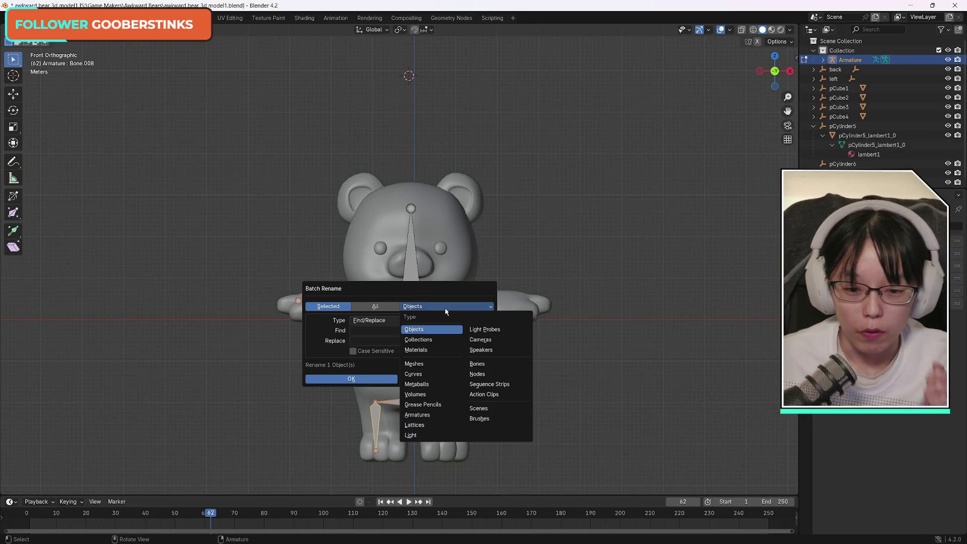
pyautogui.click(427, 328)
pyautogui.click(428, 306)
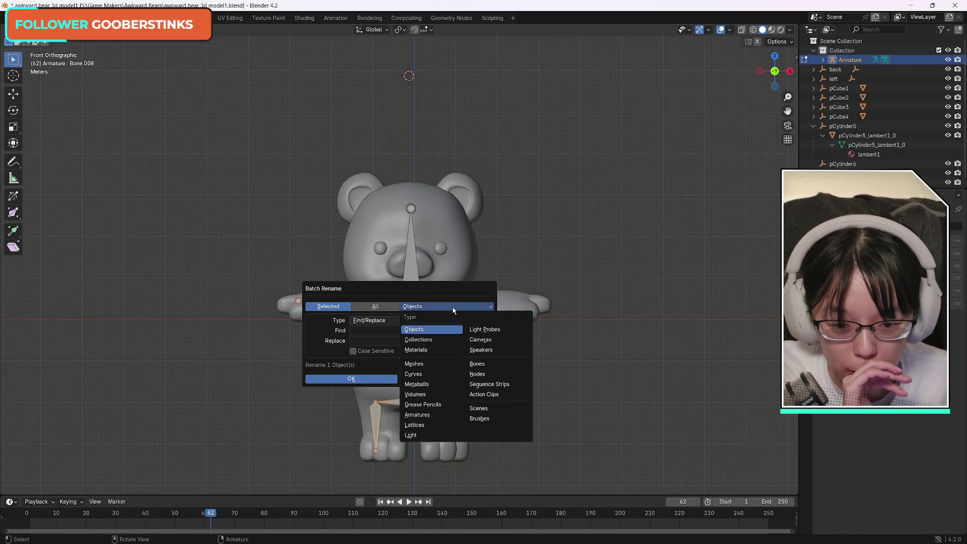
pyautogui.click(483, 364)
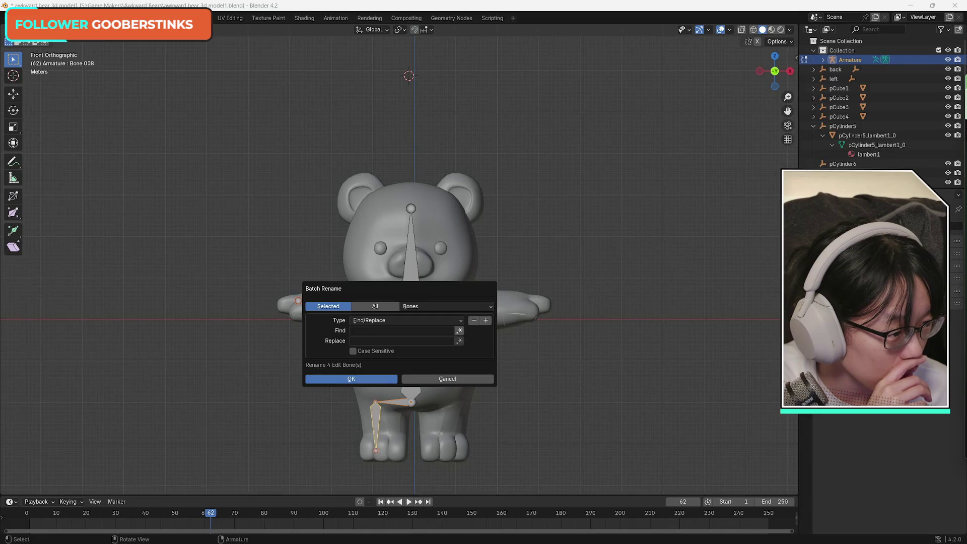
pyautogui.click(384, 321)
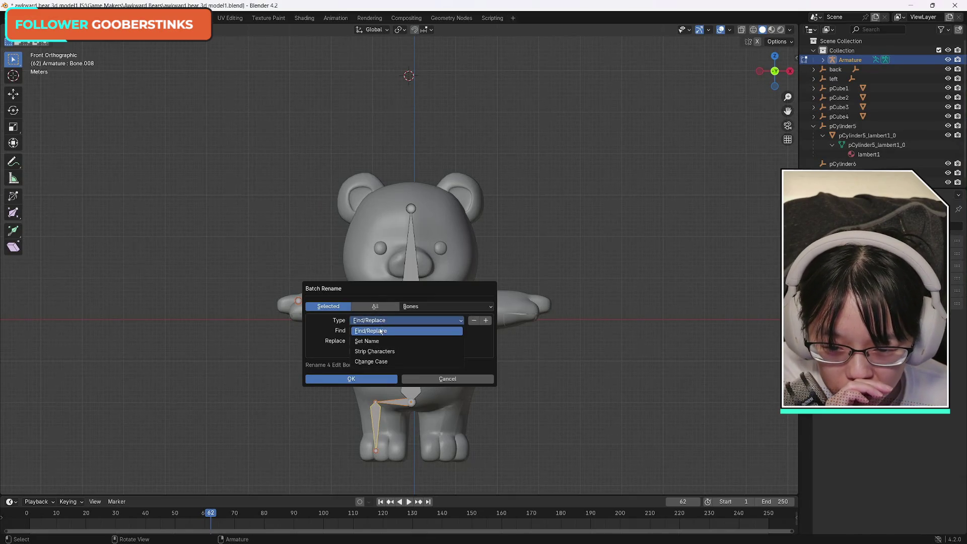
pyautogui.click(372, 341)
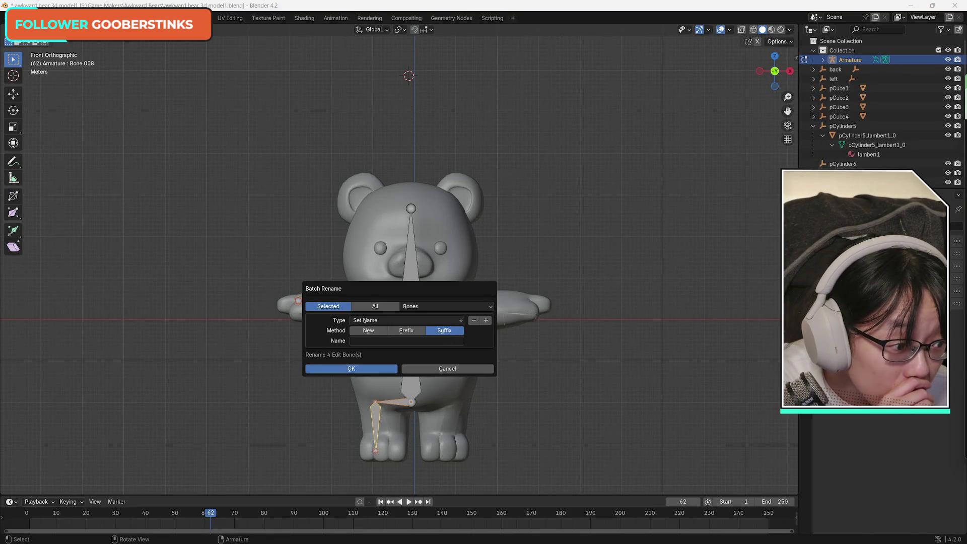
pyautogui.click(374, 342)
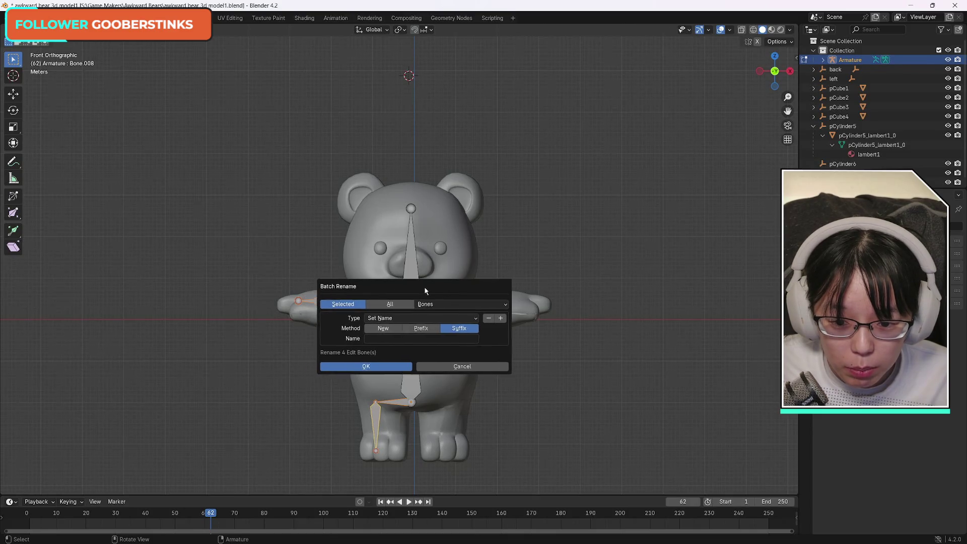
pyautogui.click(385, 338)
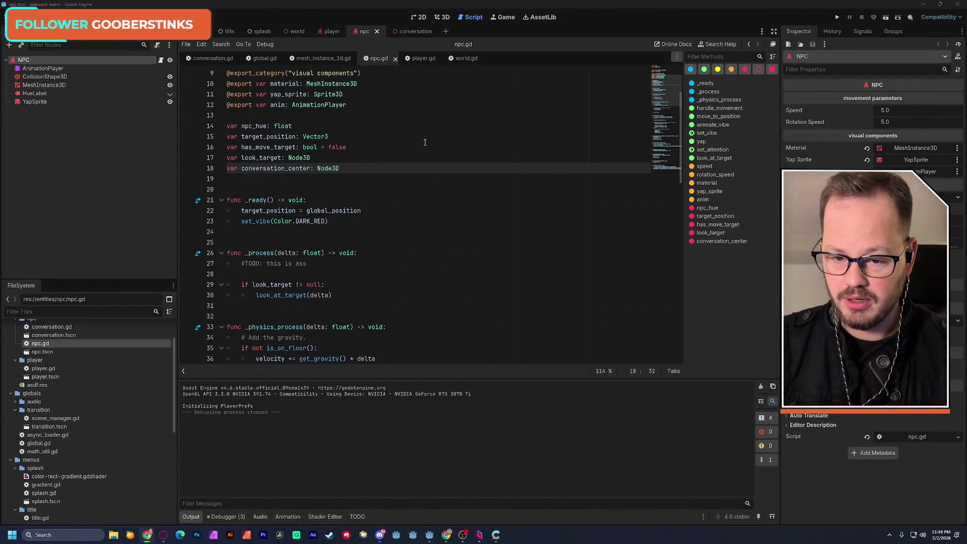
# Step: Save the scene and delete blank line 7 between the speed and rotation_speed exports
pyautogui.click(407, 147)
pyautogui.hotkey('ctrl', 's')
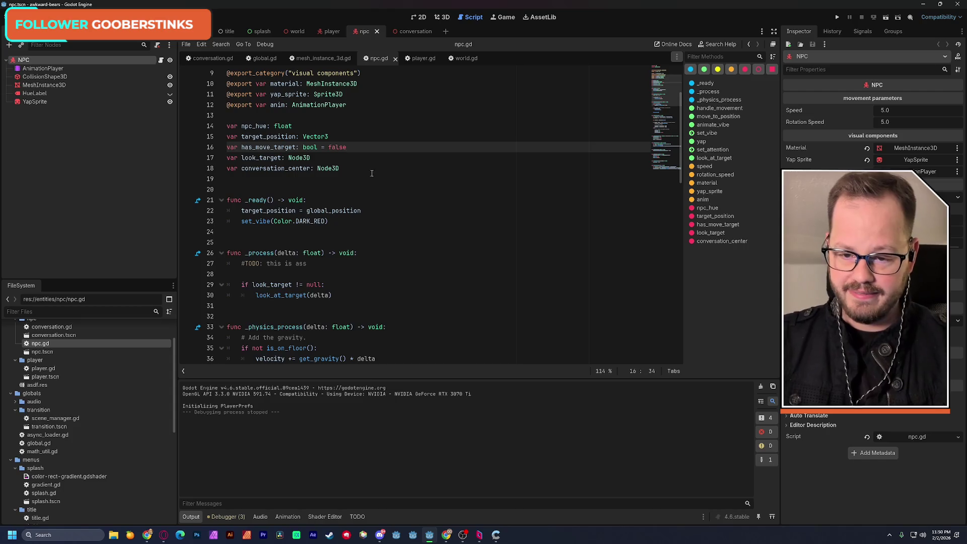
pyautogui.scroll(2, 375, 174)
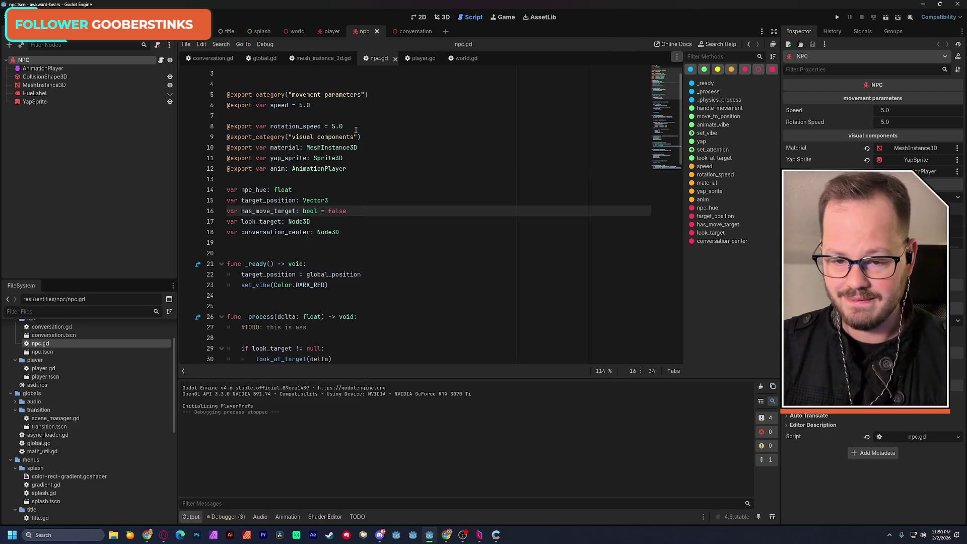
pyautogui.doubleClick(333, 126)
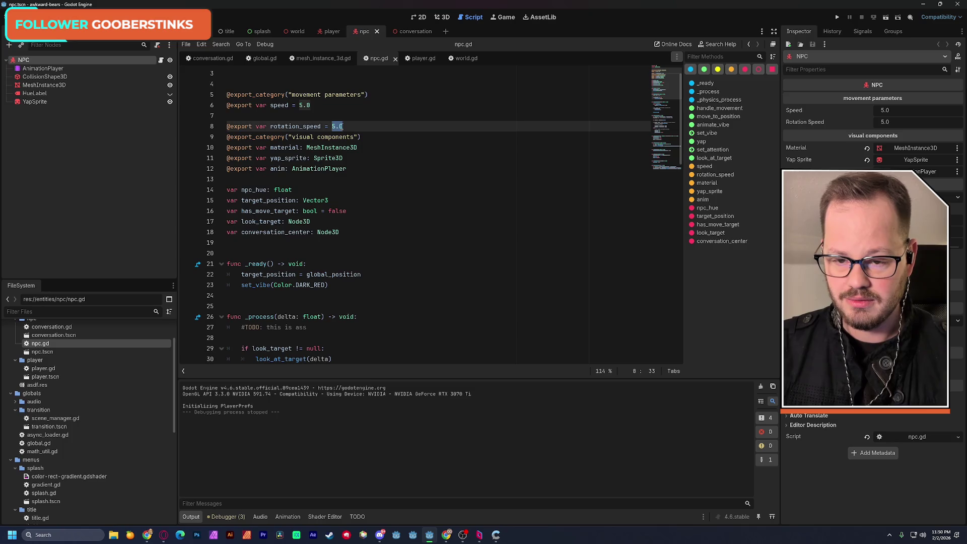
pyautogui.click(353, 116)
pyautogui.scroll(1, 369, 128)
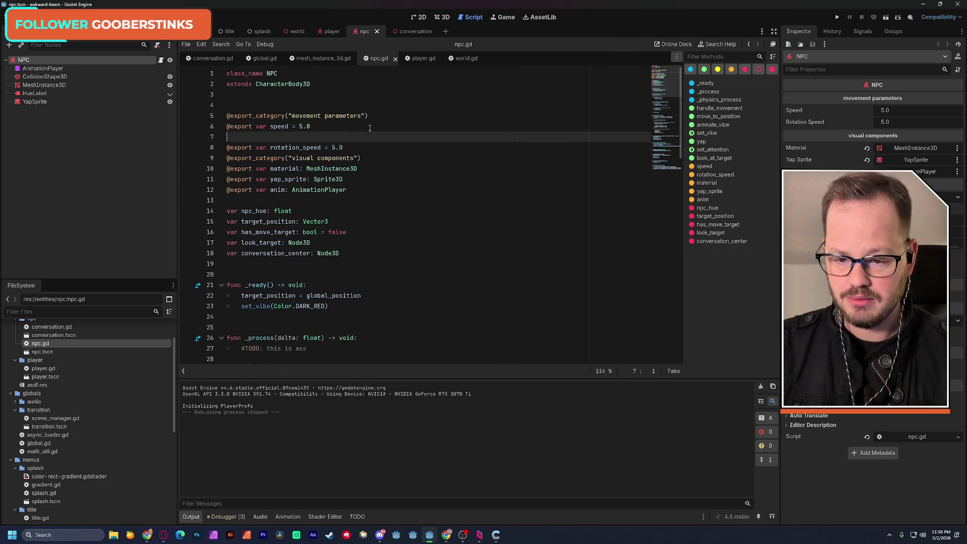
pyautogui.press('BackSpace')
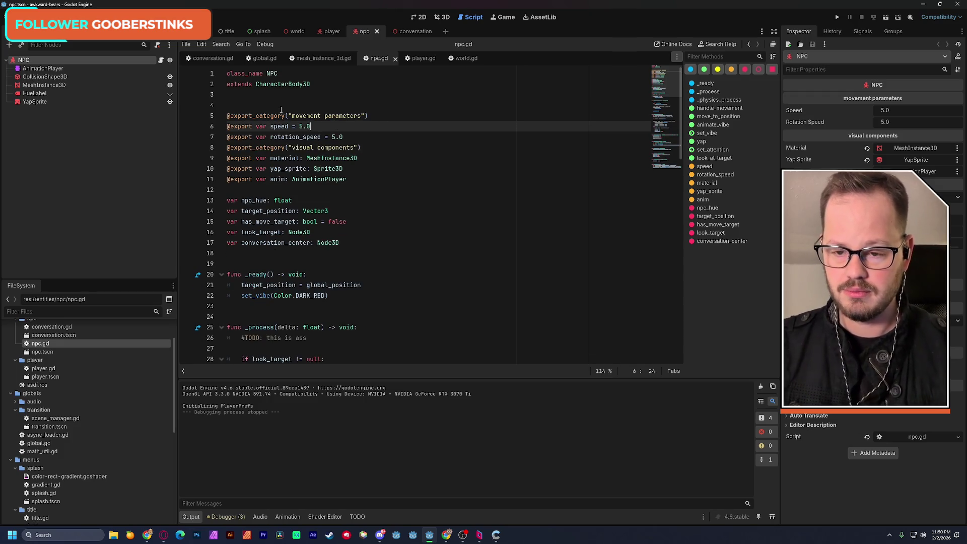
pyautogui.click(280, 109)
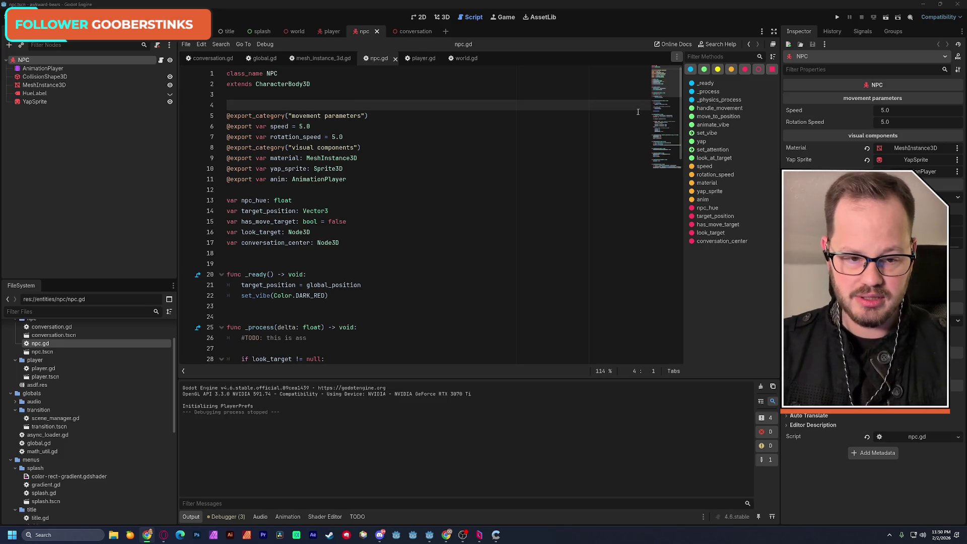
pyautogui.moveTo(658, 97); pyautogui.dragTo(663, 170)
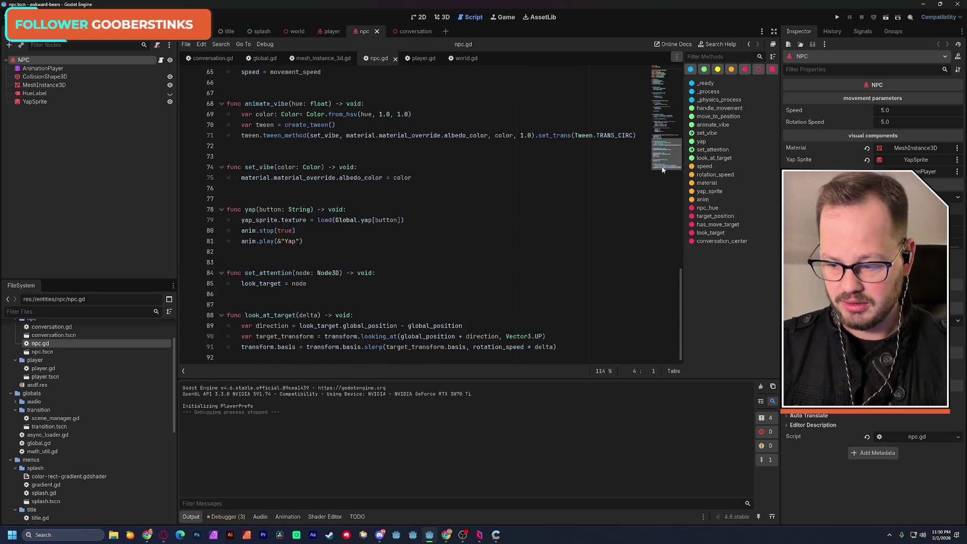